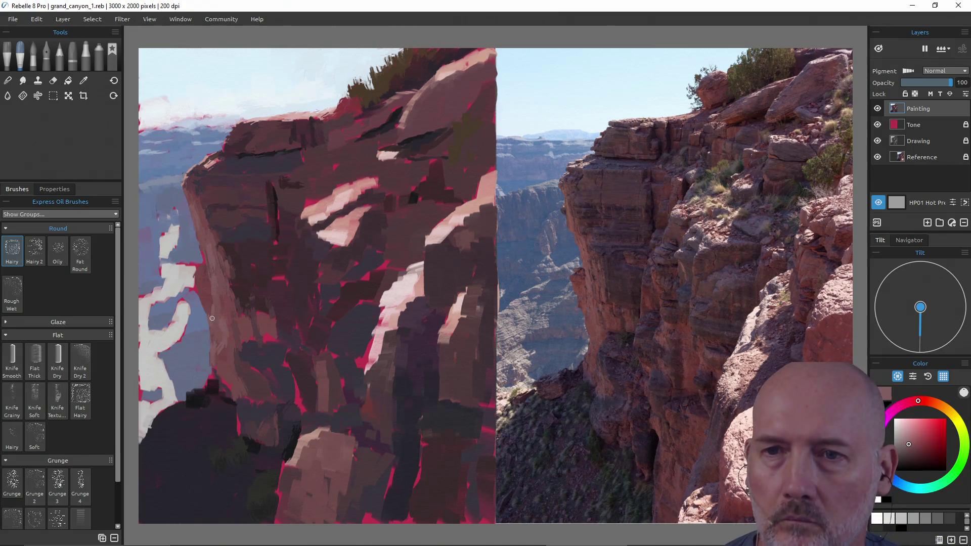
- Paint pale grey-white strokes into the white sky left of the cliff, undo the last, and pick Knife Smooth
left_click(193, 343, "alt")
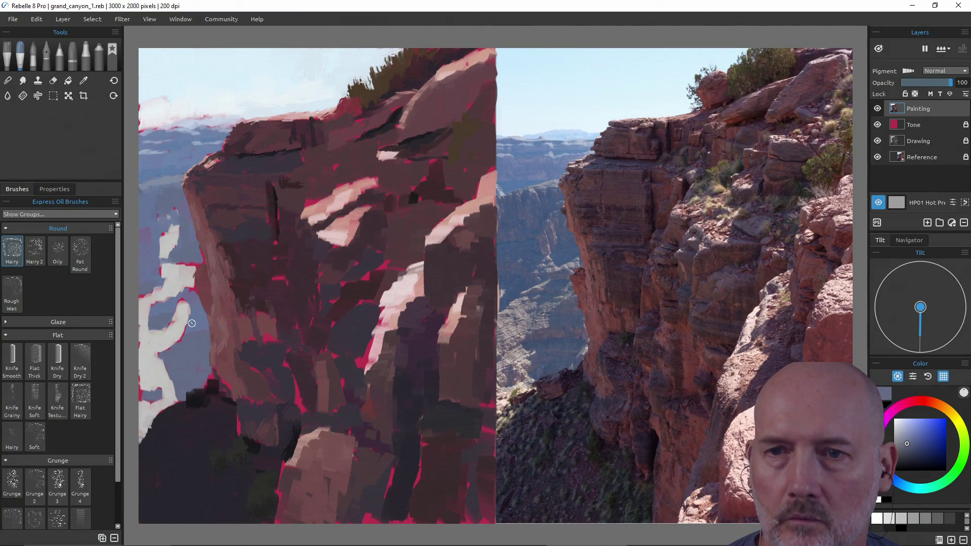
left_click(181, 324, "alt")
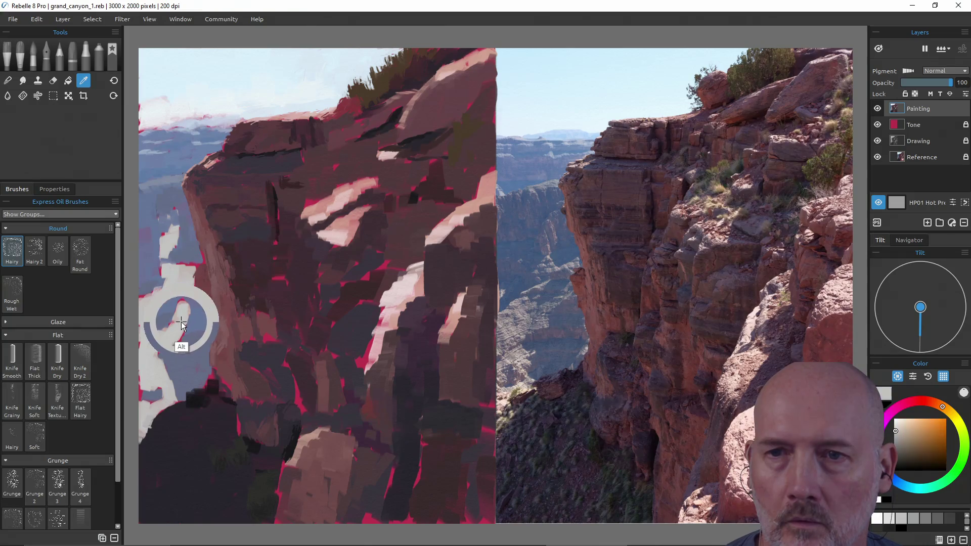
left_click_drag(182, 326, 190, 302)
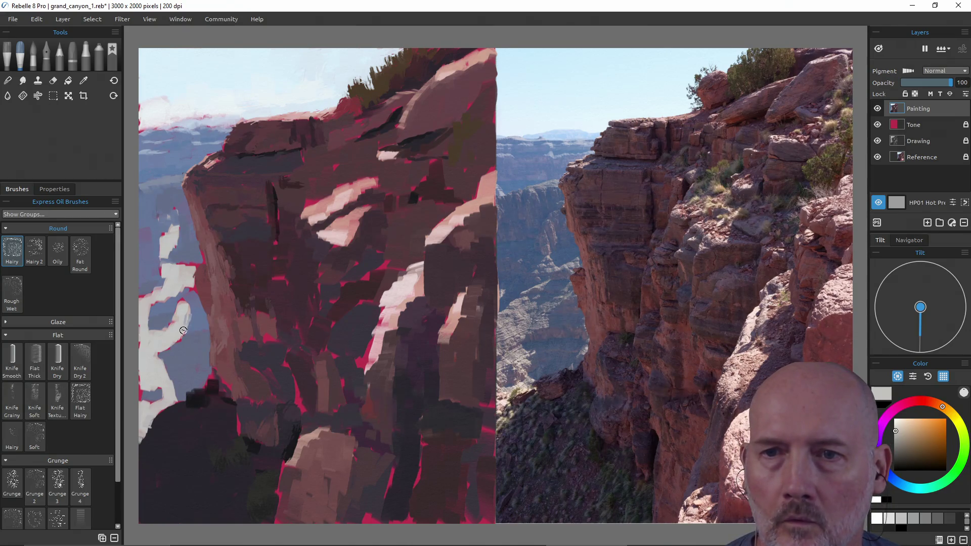
left_click_drag(190, 307, 165, 353)
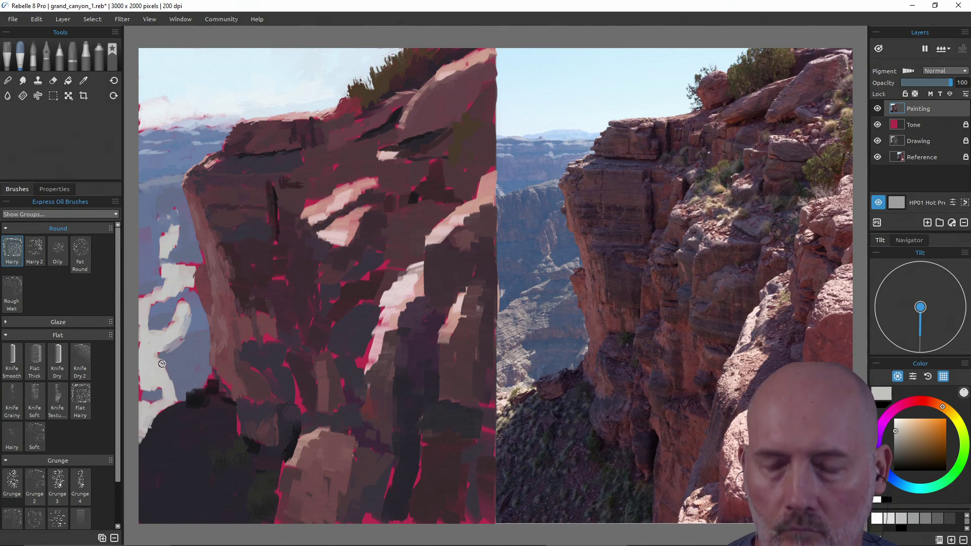
key("ctrl+z")
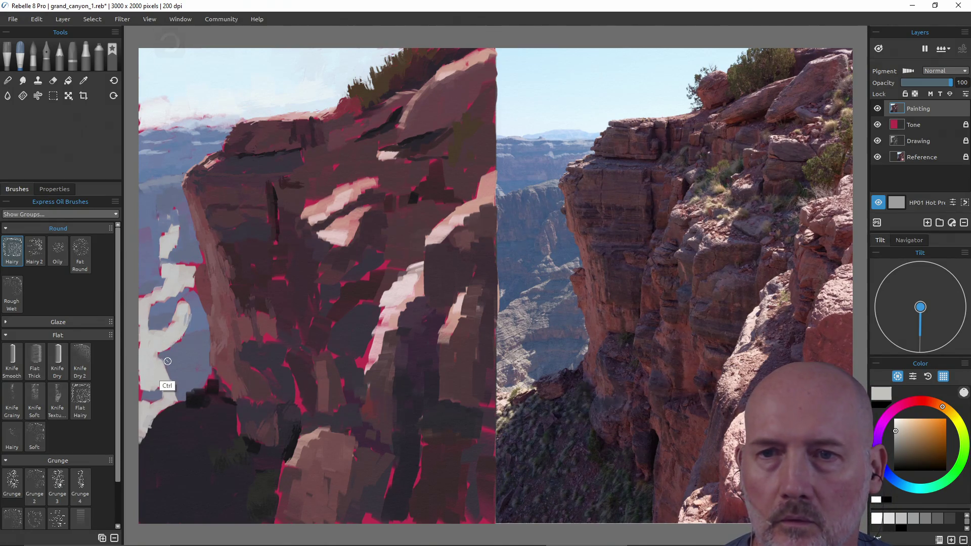
left_click(12, 360)
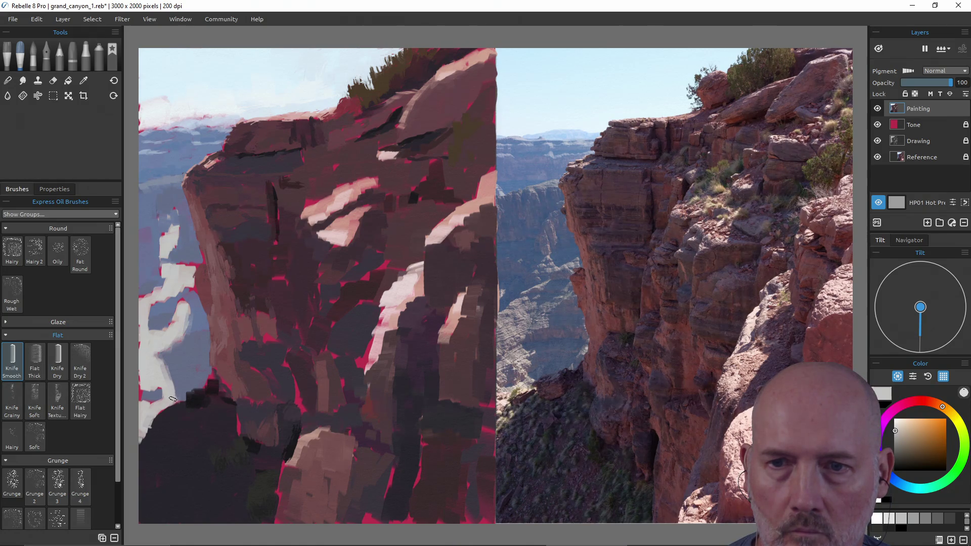
- Darken the white rock edge with a sampled blue-grey knife stroke
left_click(172, 366, "alt")
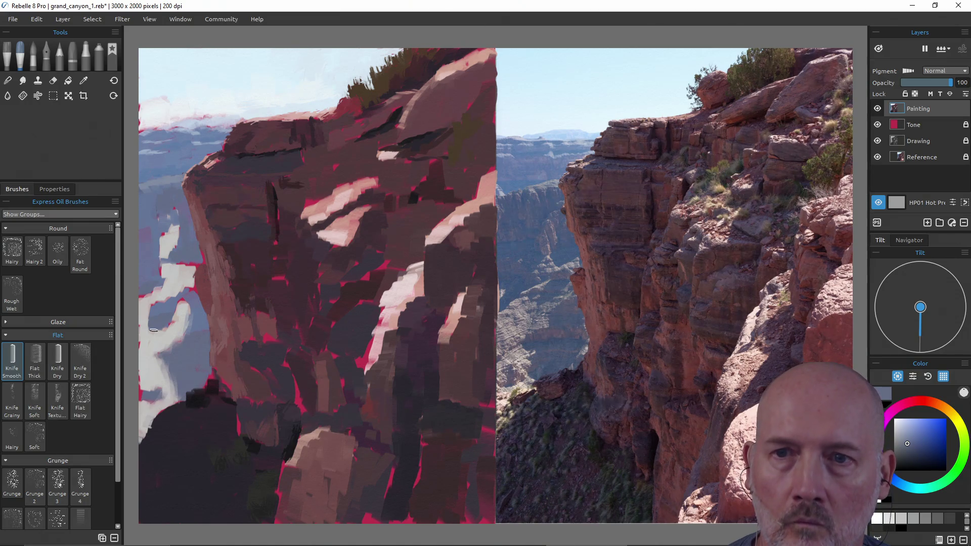
left_click(136, 392, "alt")
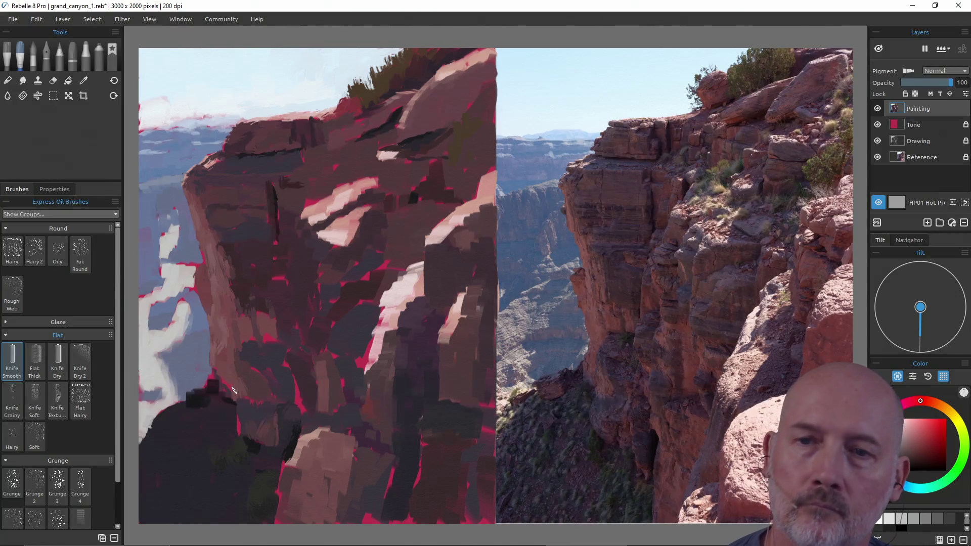
left_click(197, 322, "alt")
mouse_move(197, 307)
left_mouse_down()
mouse_move(181, 329)
mouse_move(189, 299)
left_mouse_up()
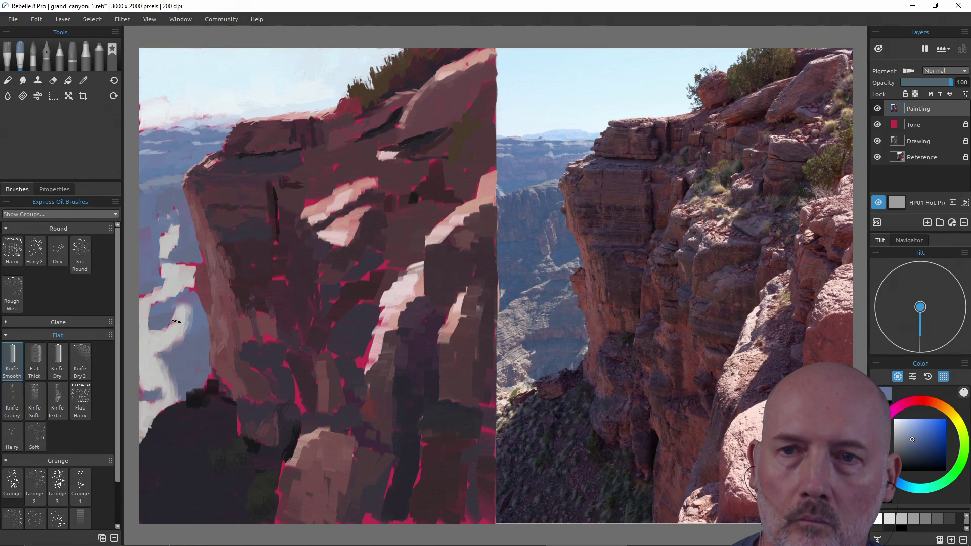
- Add pale pinkish-white knife strokes to the white patches beside the cliff, undoing the last one
left_click(175, 319, "alt")
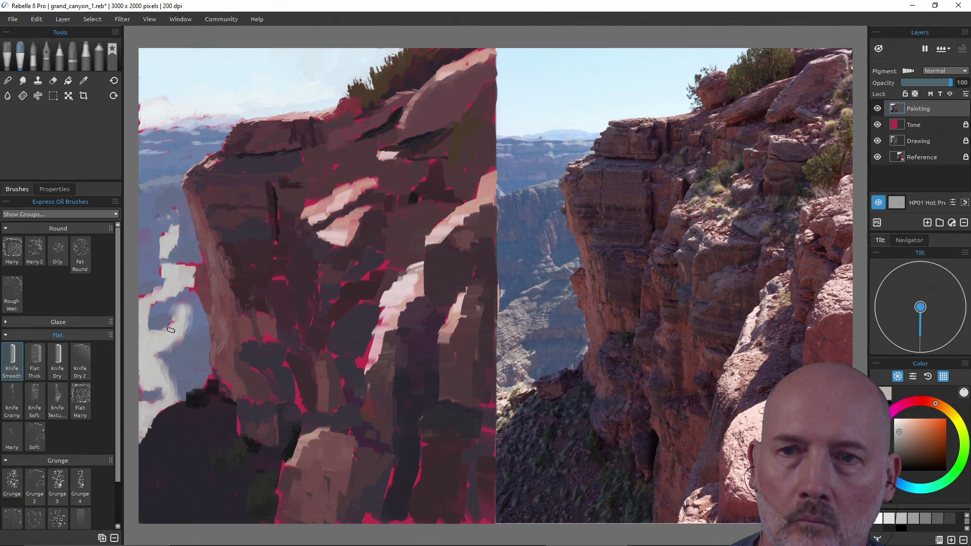
left_click(162, 323, "alt")
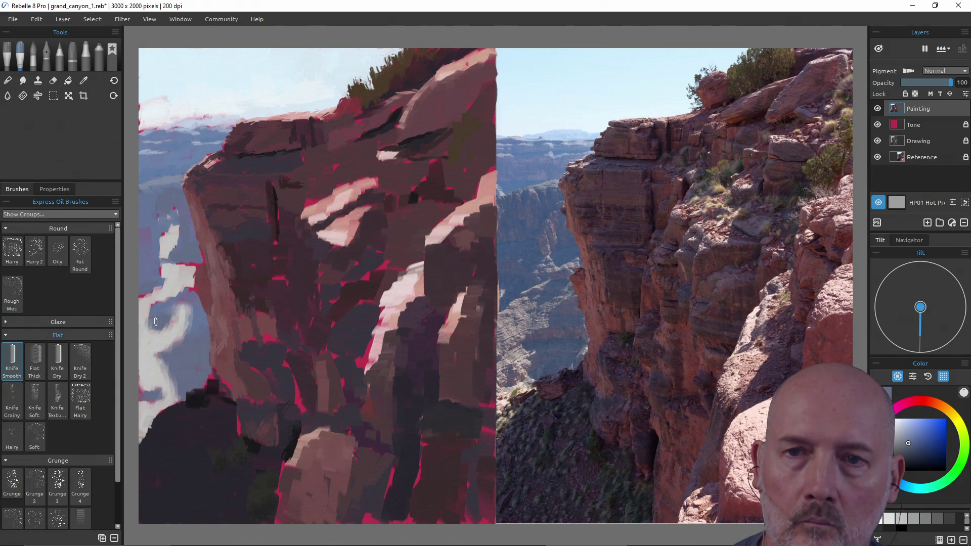
left_click_drag(146, 319, 167, 313)
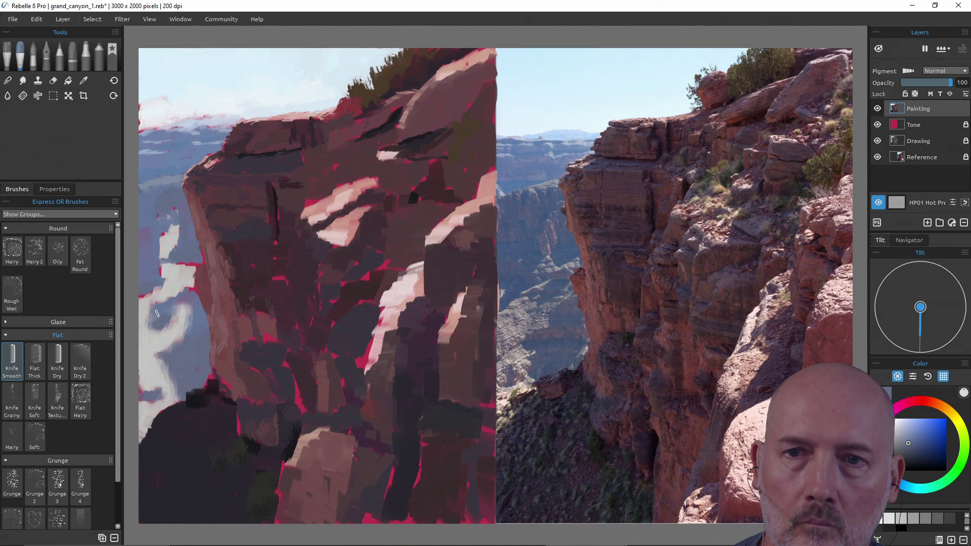
left_click(185, 301, "alt")
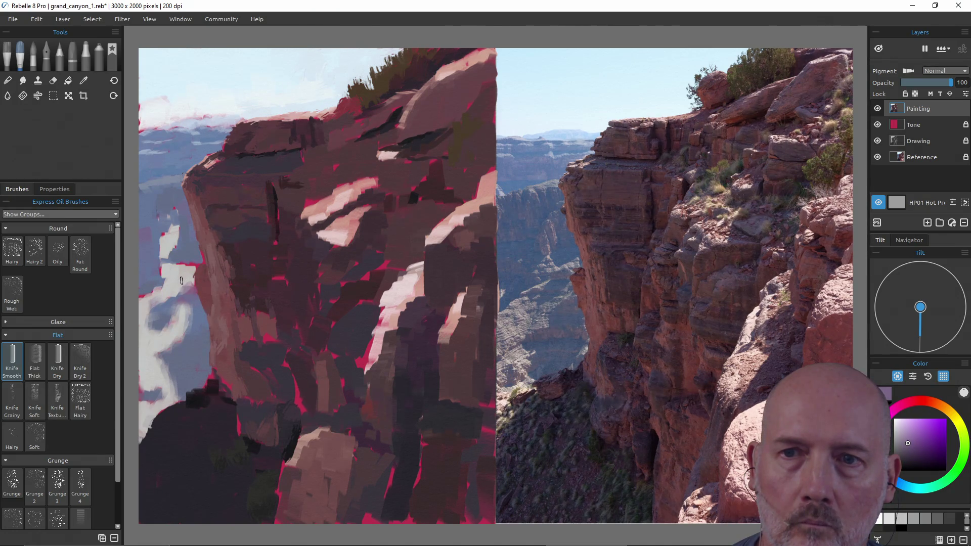
left_click(182, 282, "alt")
left_click_drag(174, 301, 155, 311)
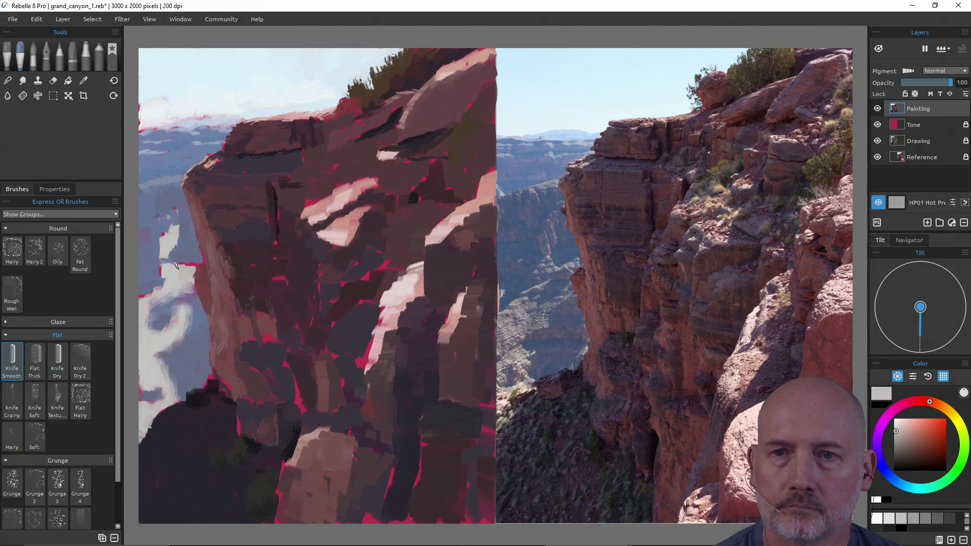
key("ctrl+z")
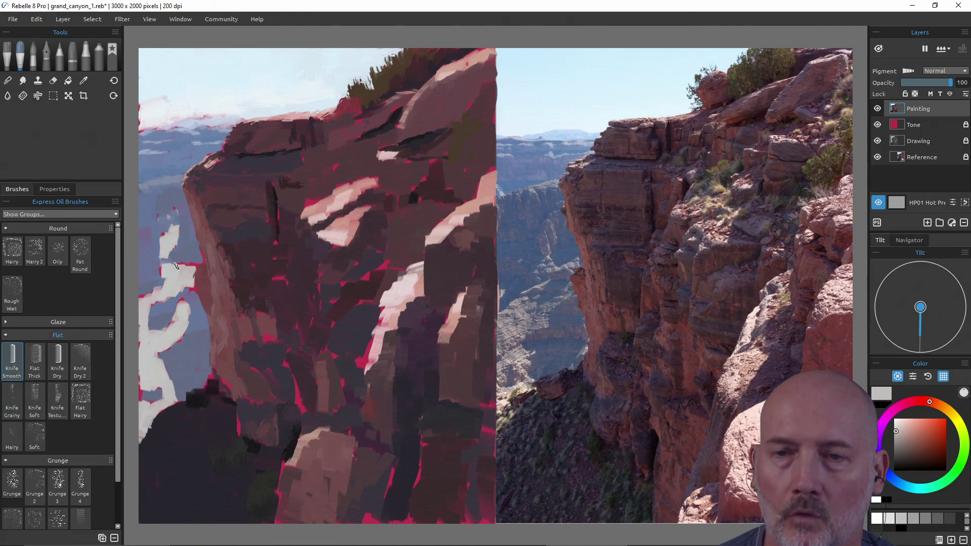
- Brighten the sky along the cliff's left edge with a sampled light warm grey
left_click(196, 316, "alt")
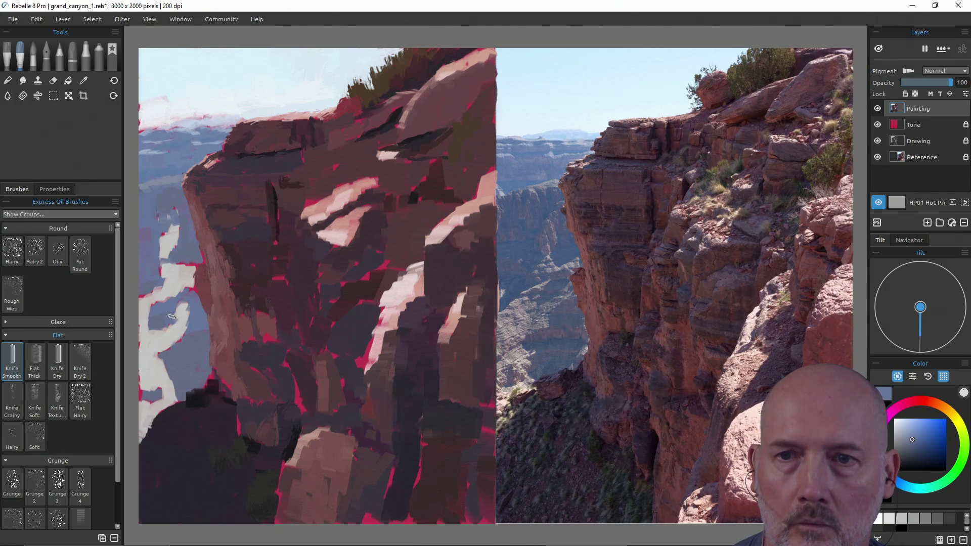
left_click(183, 349, "alt")
left_click(183, 348, "alt")
left_click(193, 324, "alt")
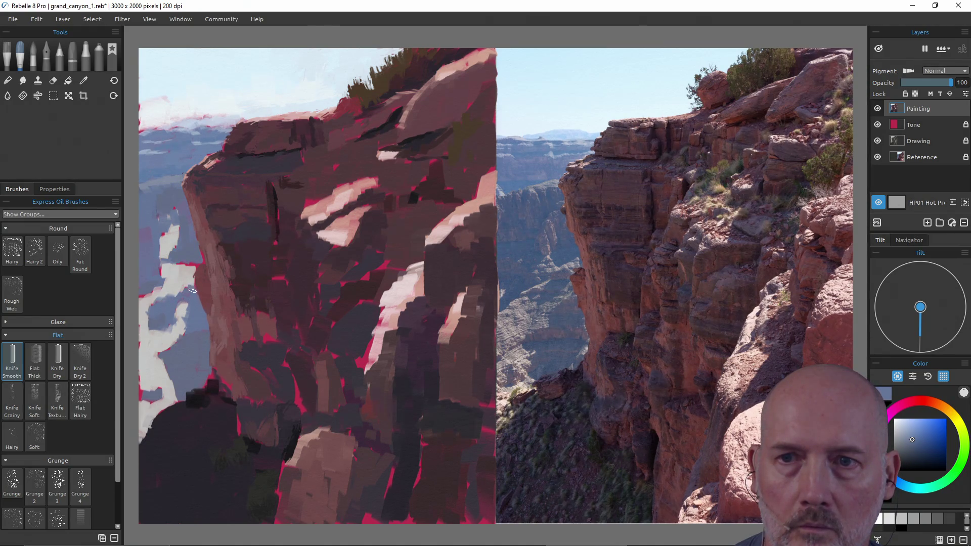
left_click(187, 281, "alt")
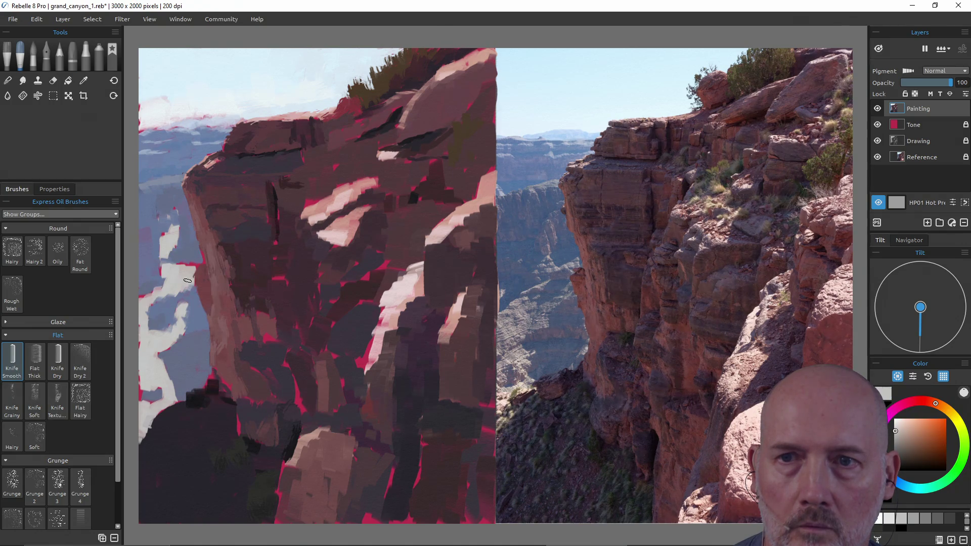
left_click(190, 268, "alt")
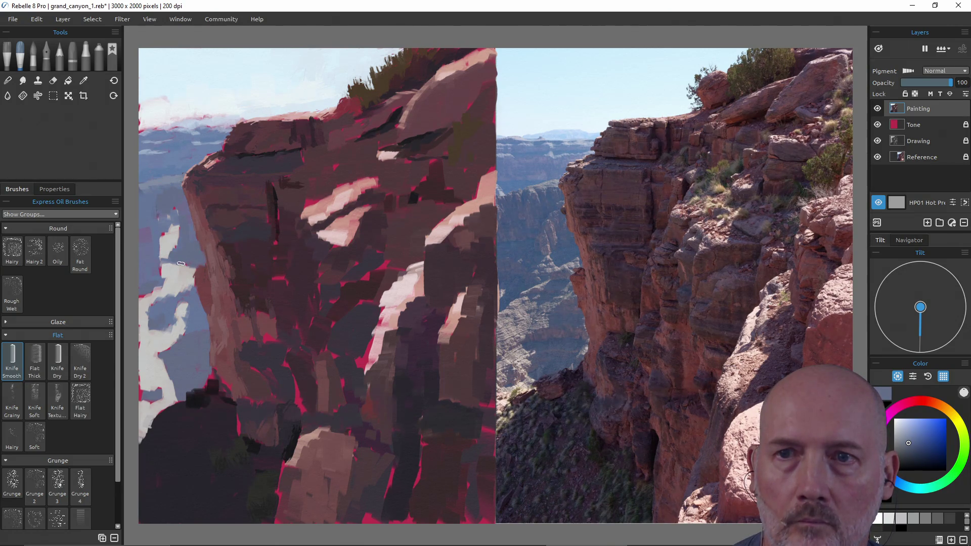
left_click(181, 272, "alt")
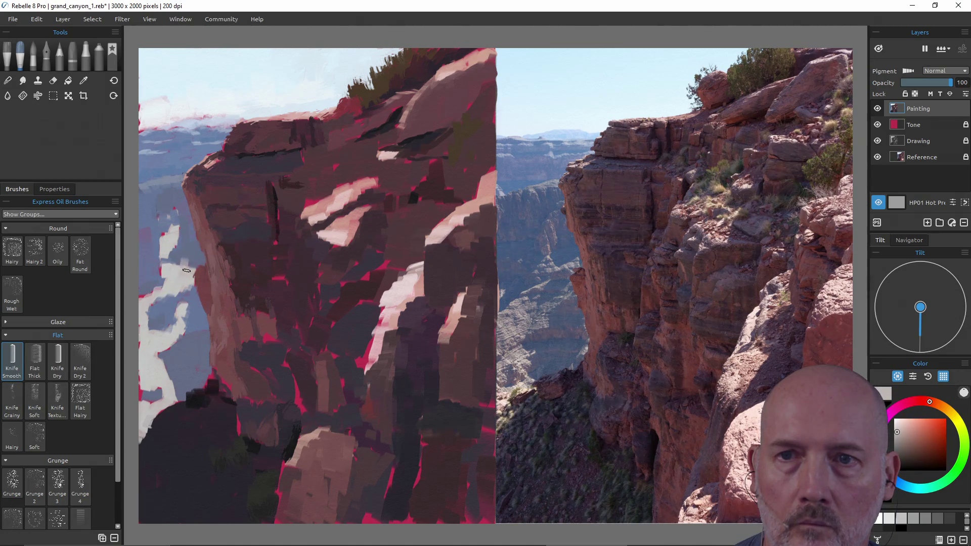
left_click_drag(181, 262, 170, 266)
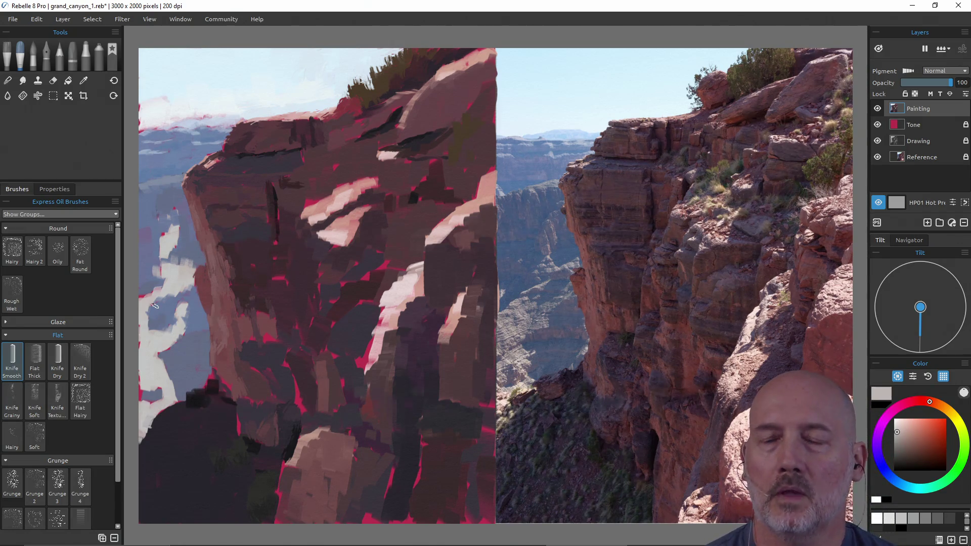
- Darken the light patches near the canvas's left edge with blue-grey knife strokes
left_click(169, 335, "alt")
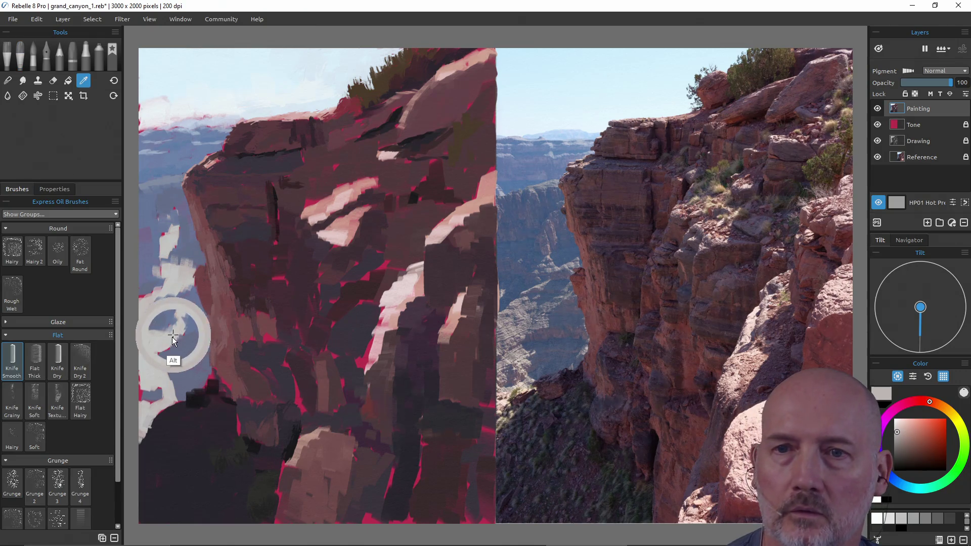
left_click(192, 319, "alt")
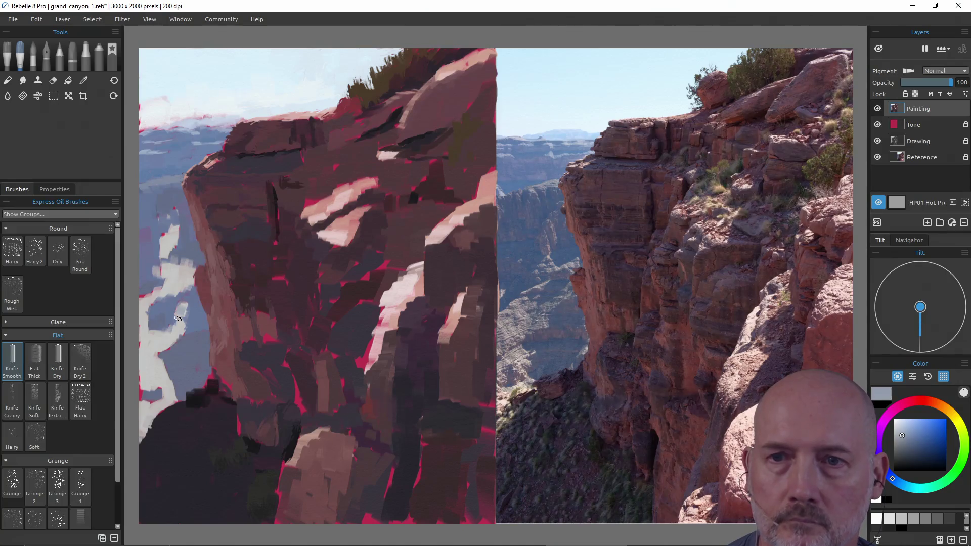
mouse_move(184, 312)
left_mouse_down()
mouse_move(177, 334)
mouse_move(180, 315)
mouse_move(165, 326)
left_mouse_up()
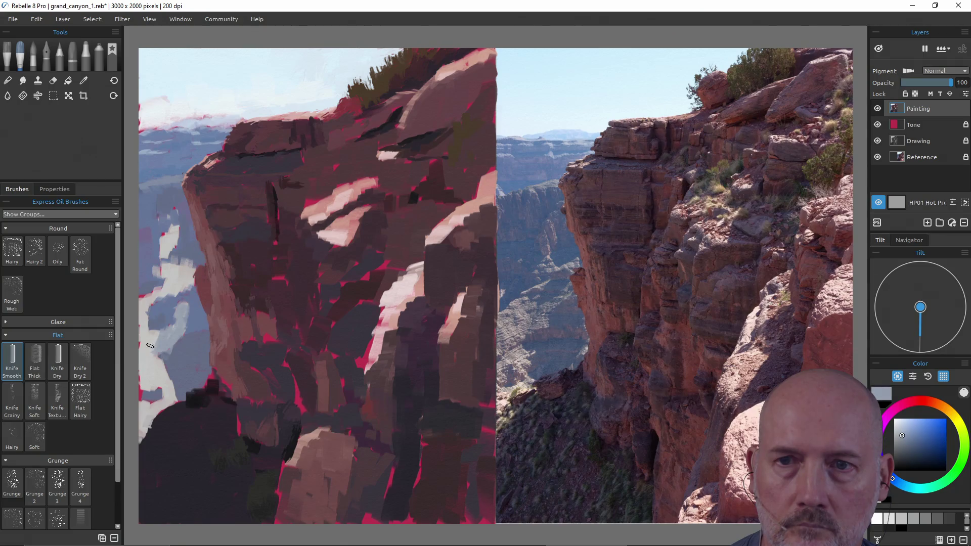
mouse_move(154, 367)
left_mouse_down()
mouse_move(145, 338)
mouse_move(140, 359)
left_mouse_up()
left_click_drag(143, 320, 146, 339)
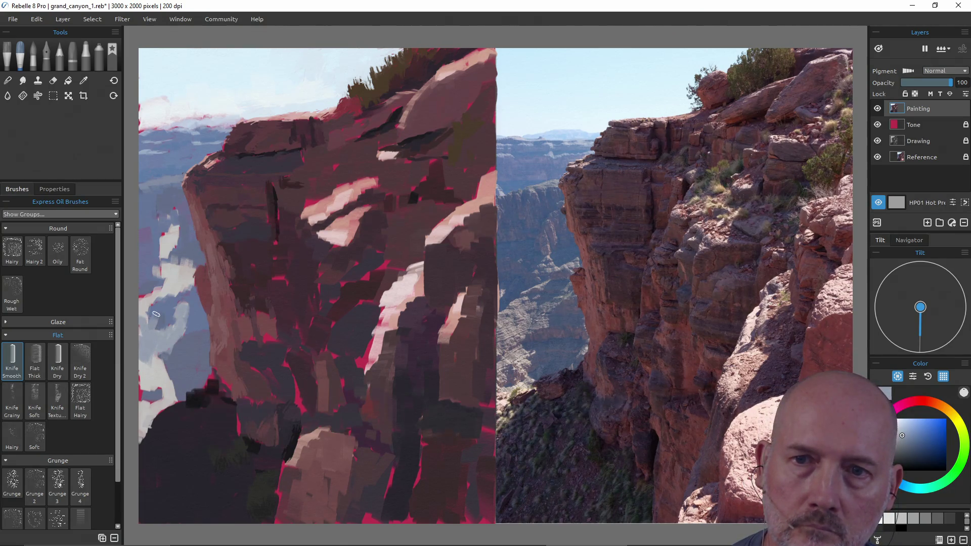
left_click(159, 308, "alt")
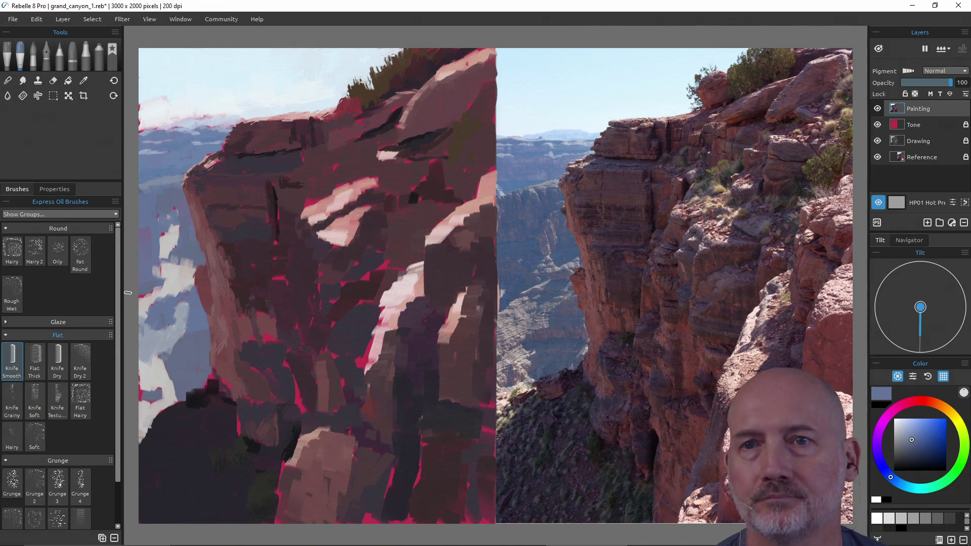
- Paint light-grey dabs left of the cliff, then sample a light blue-grey from the painted sky
key("alt")
left_click(181, 251)
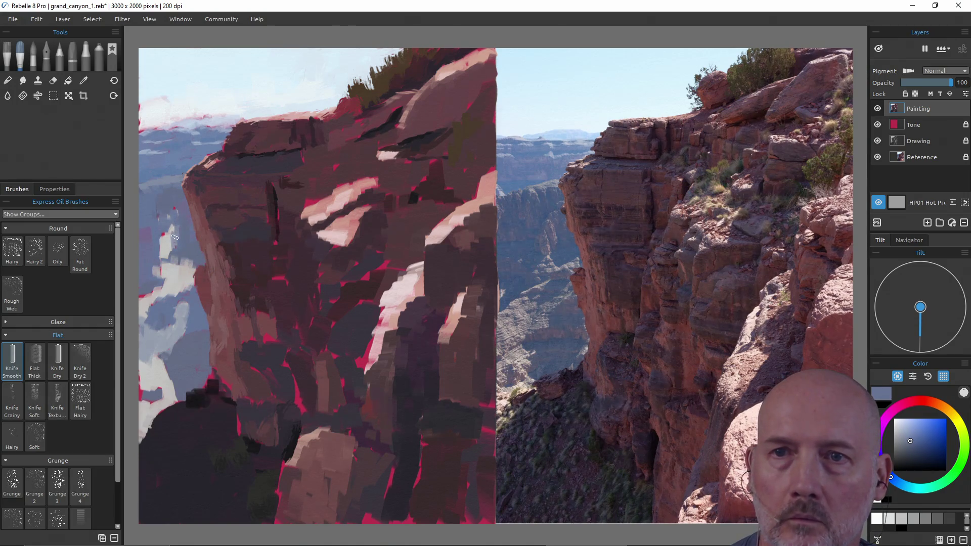
left_click(165, 245, "alt")
left_click(184, 237, "alt")
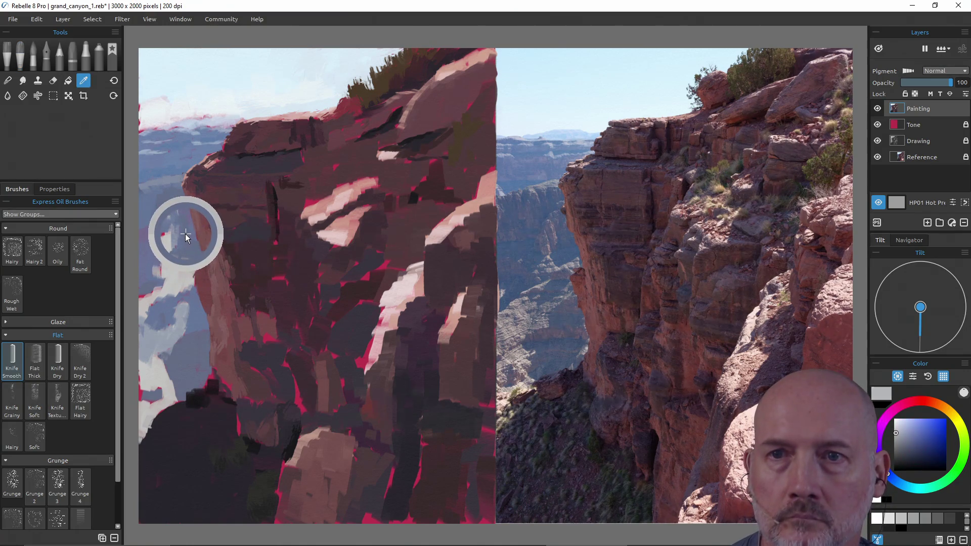
mouse_move(167, 237)
left_mouse_down()
mouse_move(161, 255)
mouse_move(169, 228)
left_mouse_up()
left_click_drag(170, 279, 174, 267)
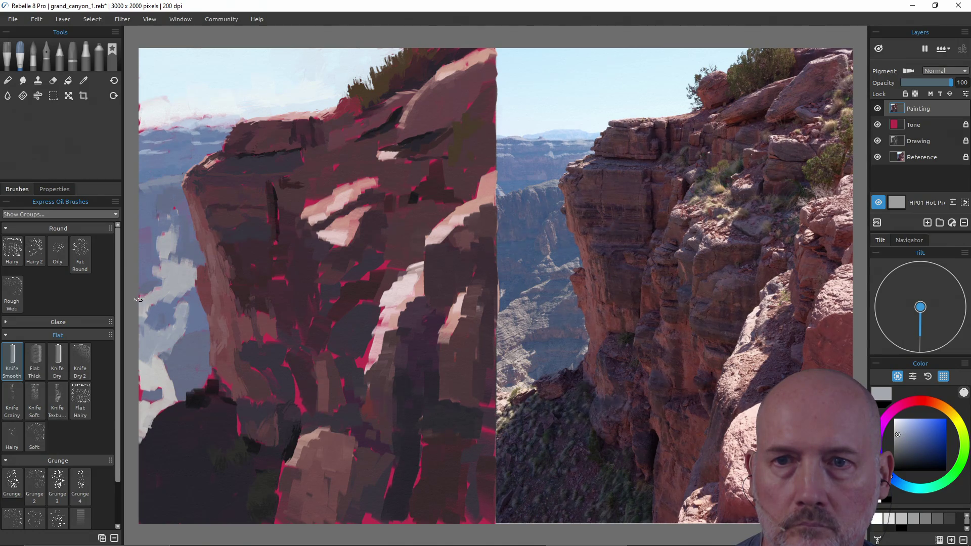
left_click(155, 319, "alt")
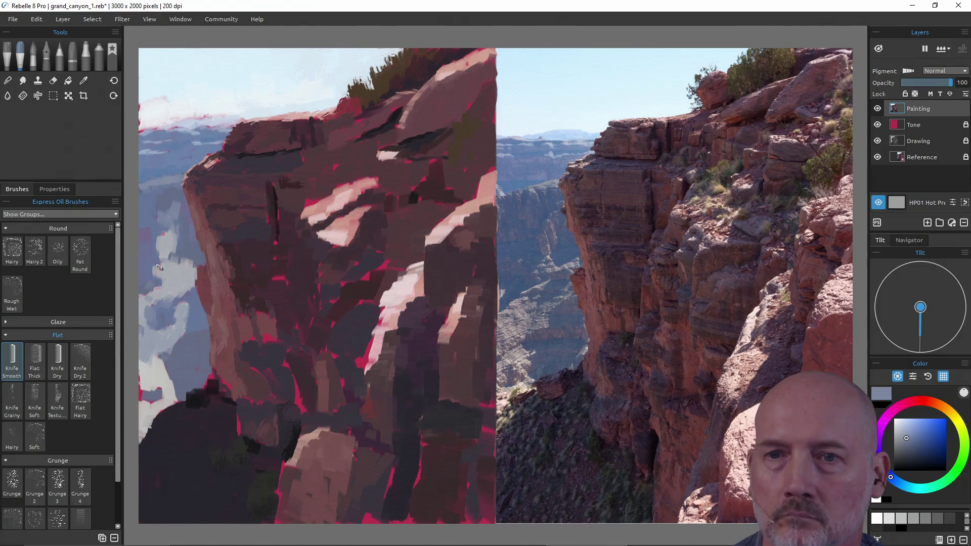
left_click(168, 356, "alt")
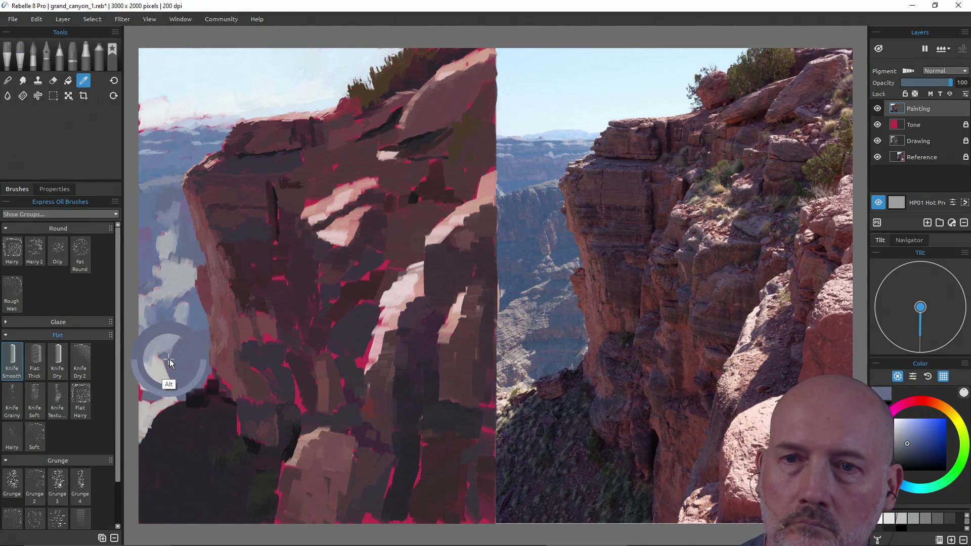
- Cover the sky left of the cliff with blue-grey and rework the dark lower-left hill edge
left_click_drag(168, 358, 171, 355)
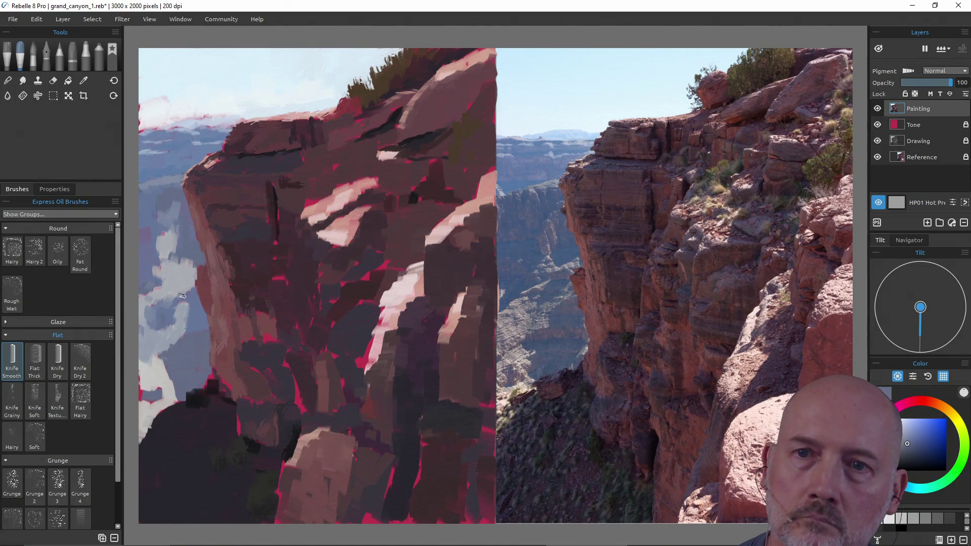
left_click(191, 314, "alt")
left_click_drag(191, 314, 187, 293)
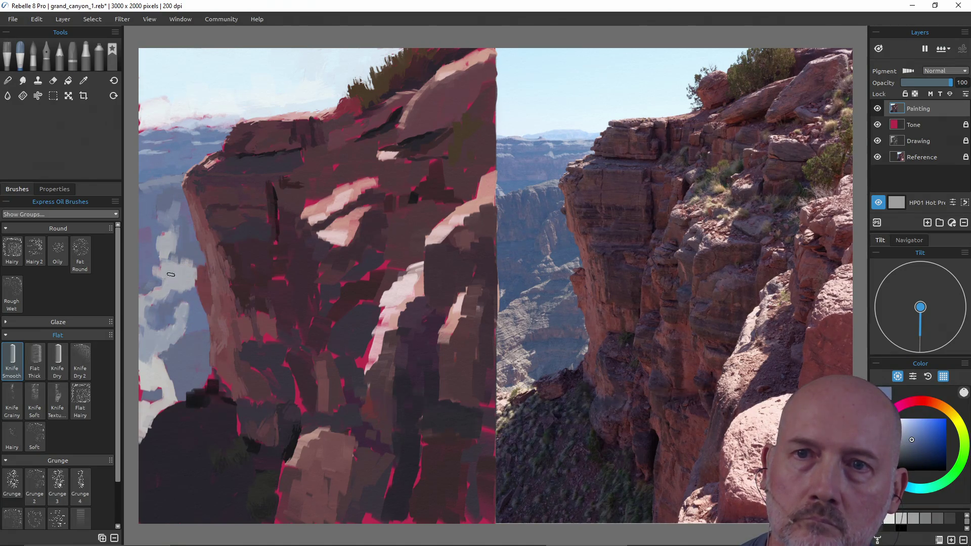
left_click(174, 392, "alt")
left_click_drag(177, 378, 172, 387)
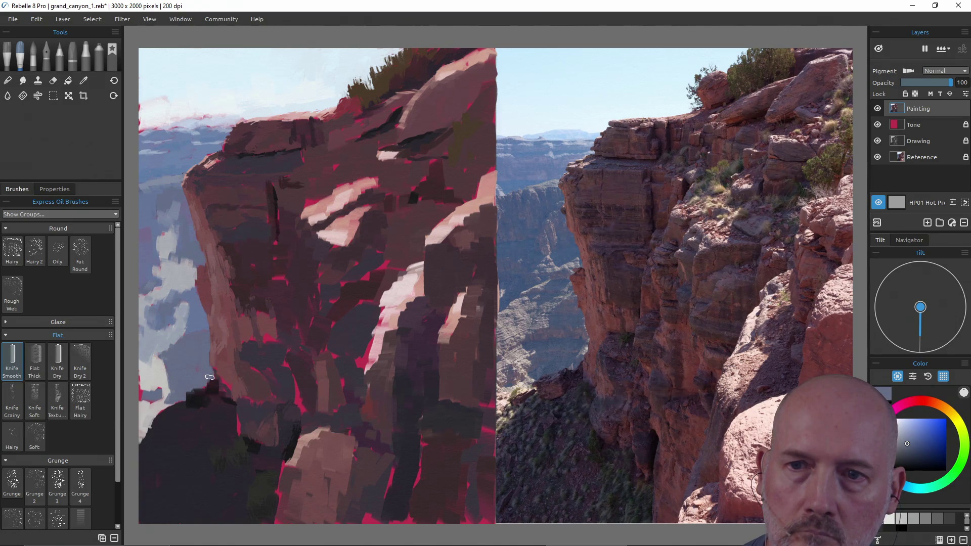
mouse_move(152, 397)
left_mouse_down()
mouse_move(158, 385)
mouse_move(164, 392)
mouse_move(168, 363)
mouse_move(155, 357)
mouse_move(149, 391)
mouse_move(142, 361)
left_mouse_up()
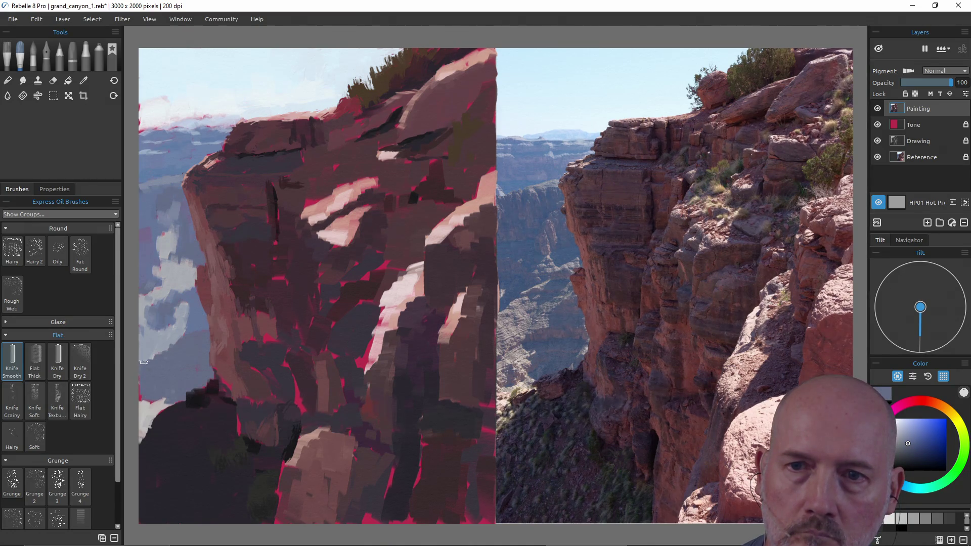
left_click_drag(165, 403, 157, 411)
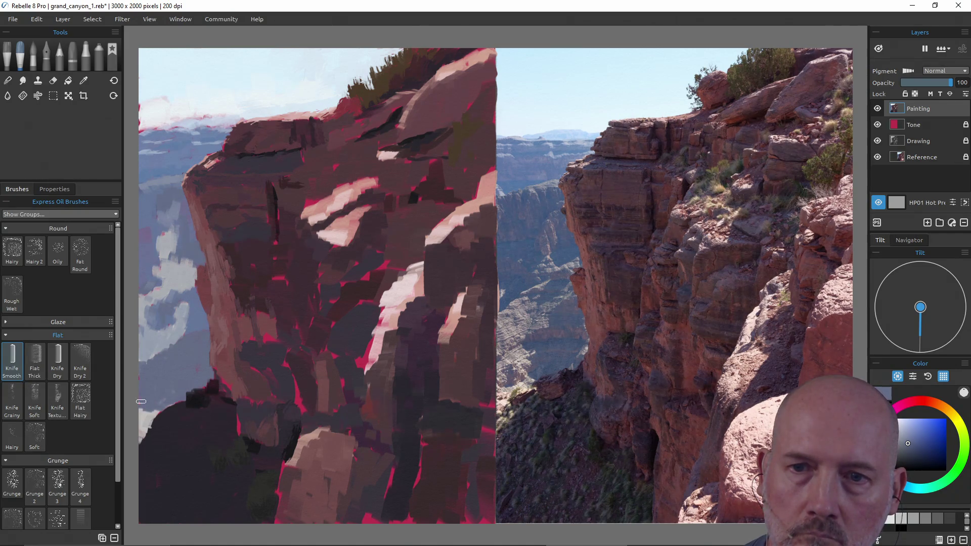
left_click_drag(143, 414, 139, 438)
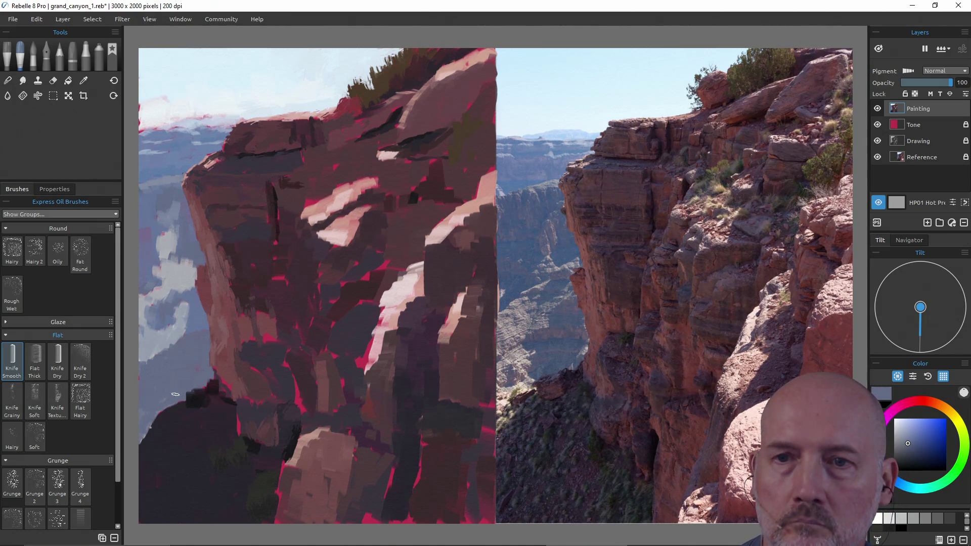
- Soften the sky and cliff edge with light grey-blue, add a muted purple stroke, and save
left_click(151, 323, "alt")
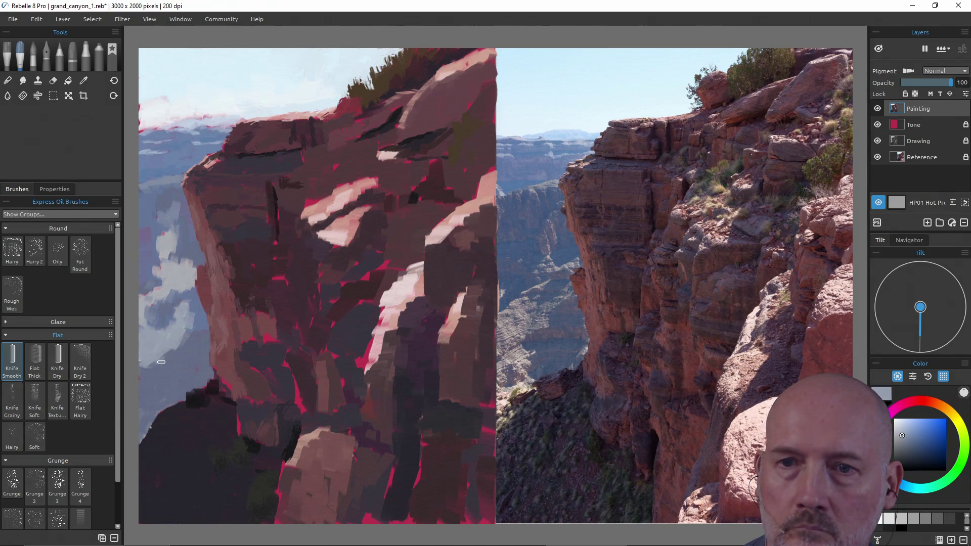
left_click_drag(160, 358, 163, 379)
left_click_drag(162, 374, 160, 383)
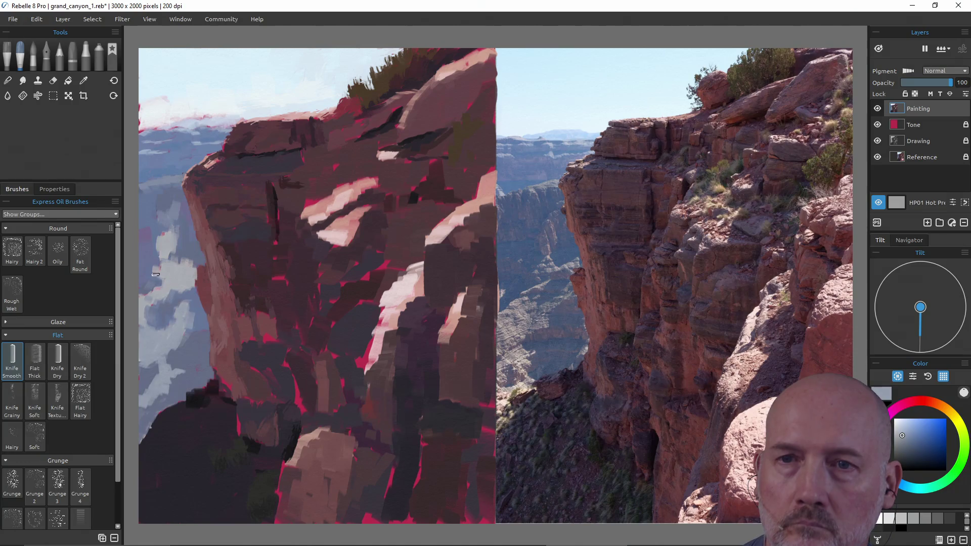
left_click(176, 282, "alt")
left_click(150, 264, "alt")
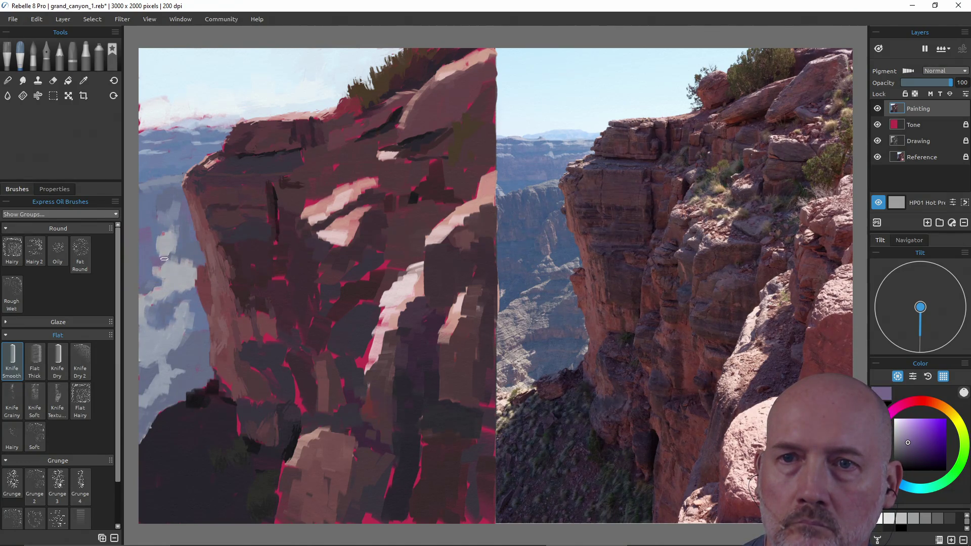
left_click_drag(156, 252, 156, 224)
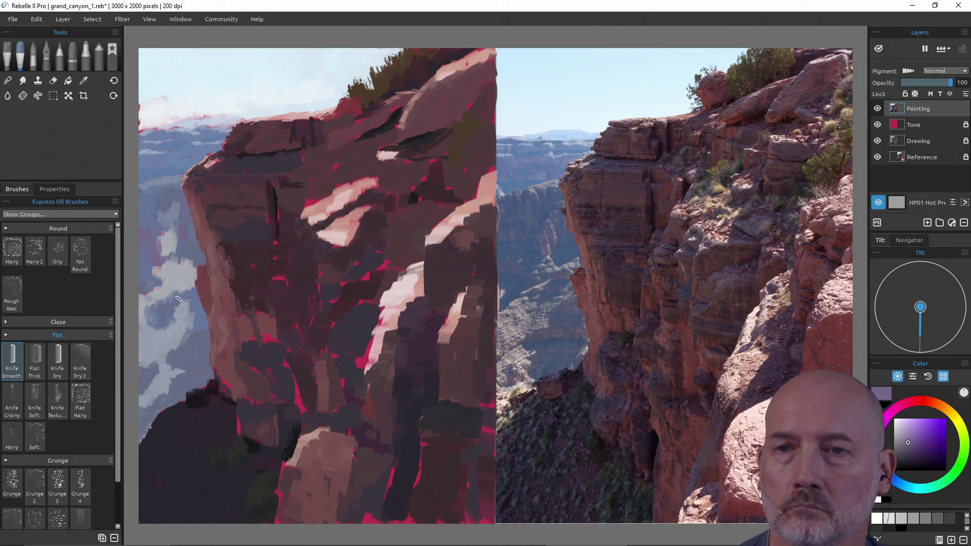
key("ctrl+s")
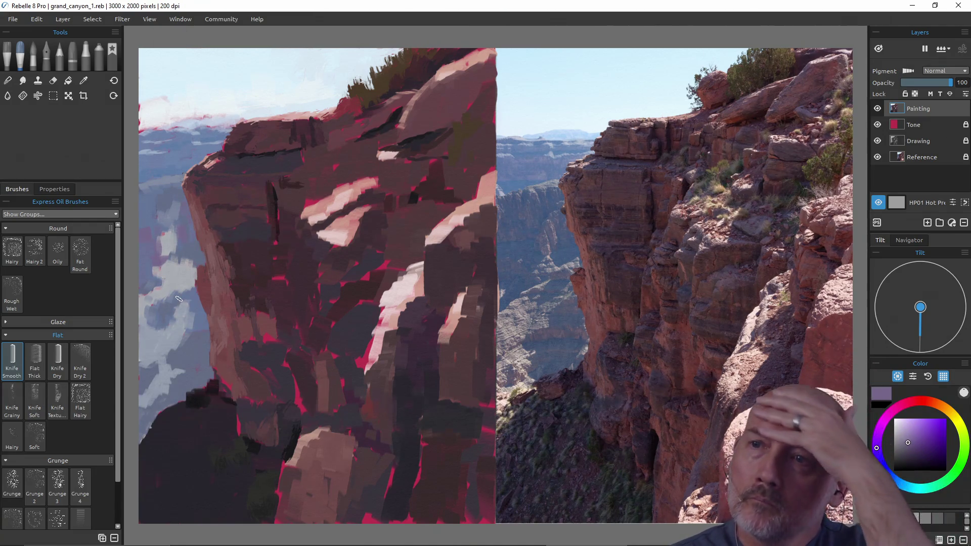
- Sample a bluish grey, save, and undo a stray small knife stroke
left_click(185, 289, "alt")
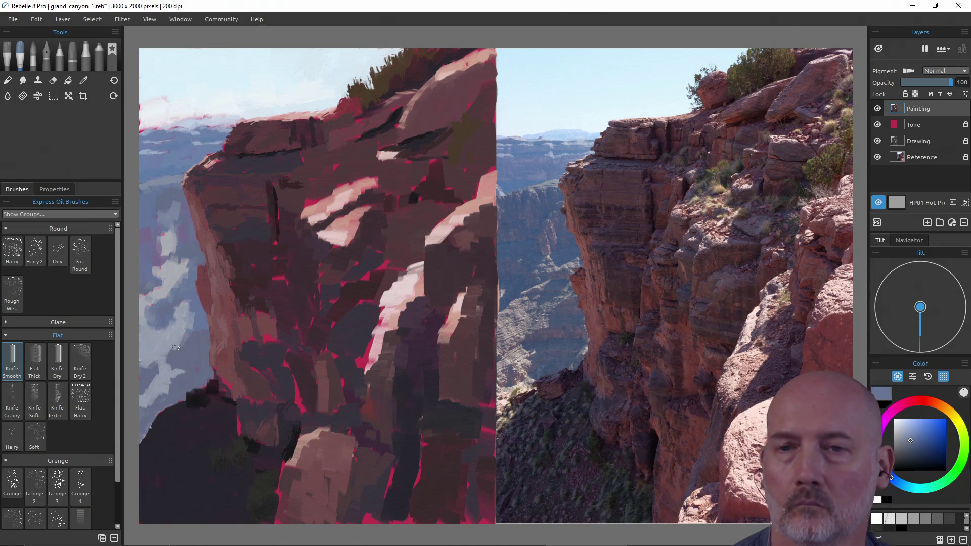
key("ctrl+s")
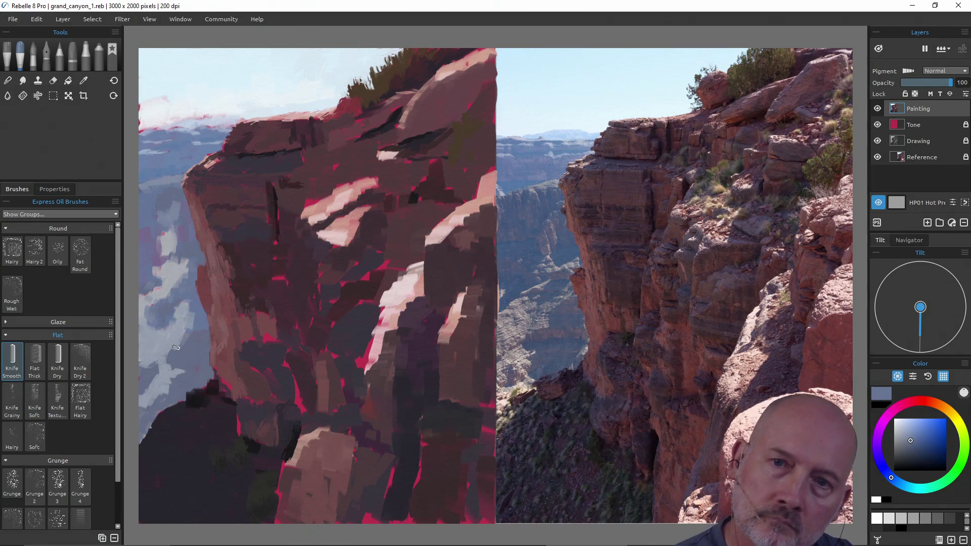
left_click_drag(317, 356, 304, 354)
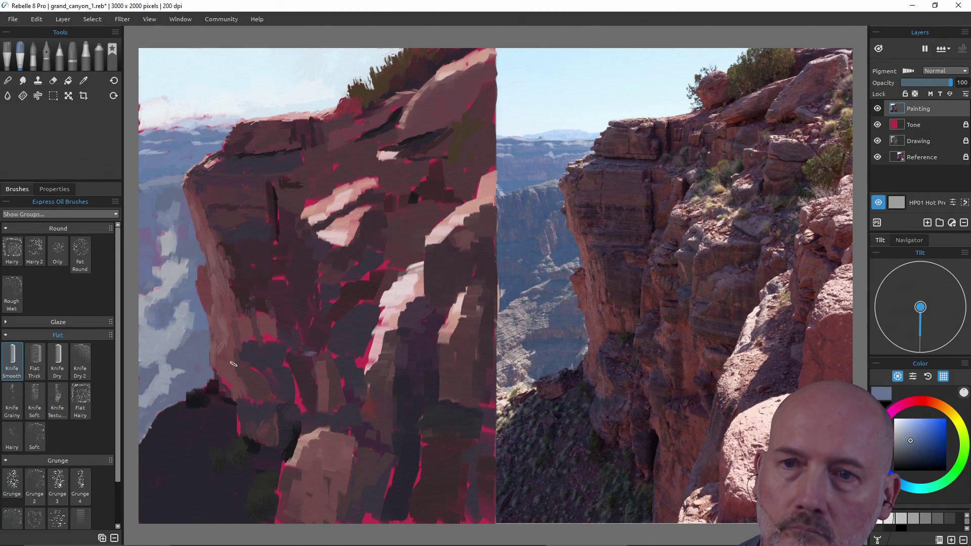
key("ctrl+z")
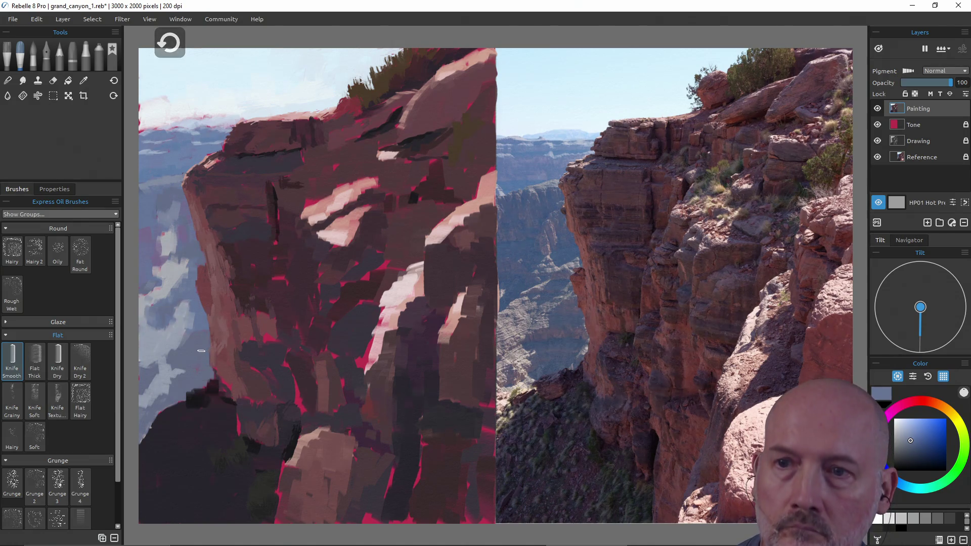
key("alt")
- Sample fresh blue-grey sky tones, adjust the brush size, and save grand_canyon_1.reb
left_click(196, 353, "alt")
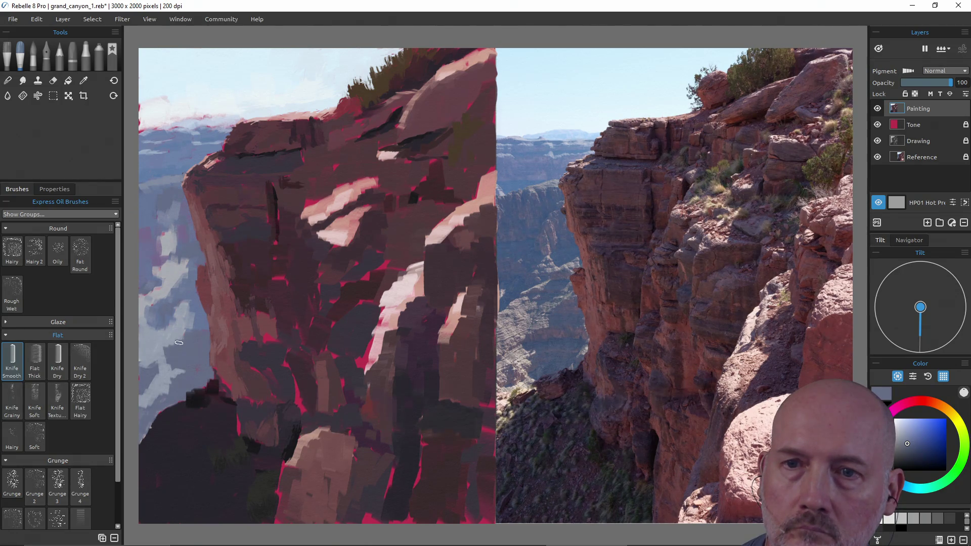
left_click(197, 321, "alt")
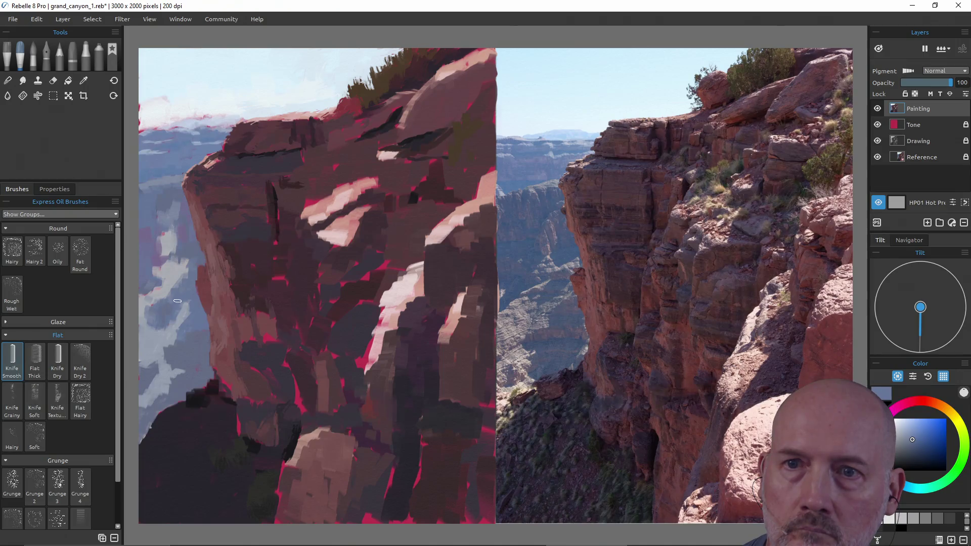
left_click(185, 315, "alt")
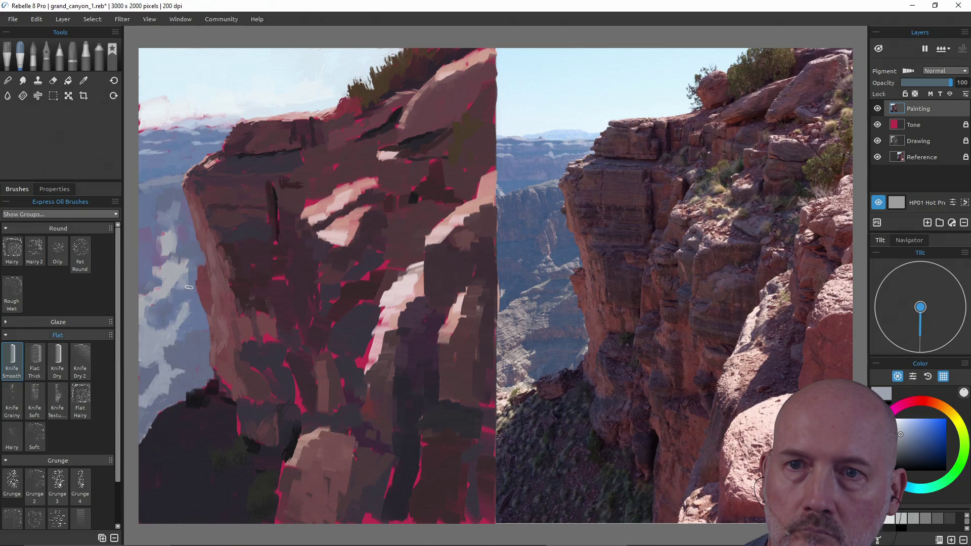
left_click(186, 260, "alt")
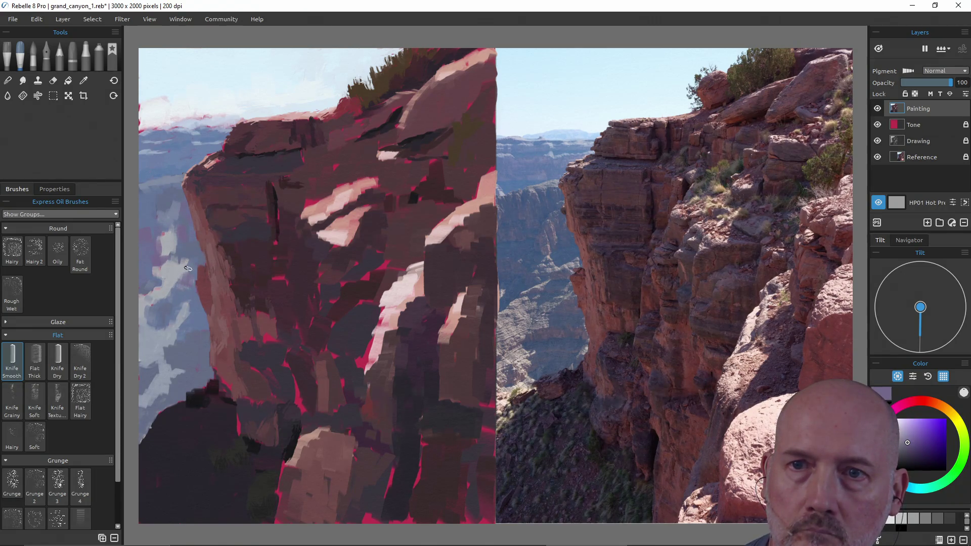
left_click(191, 273, "alt")
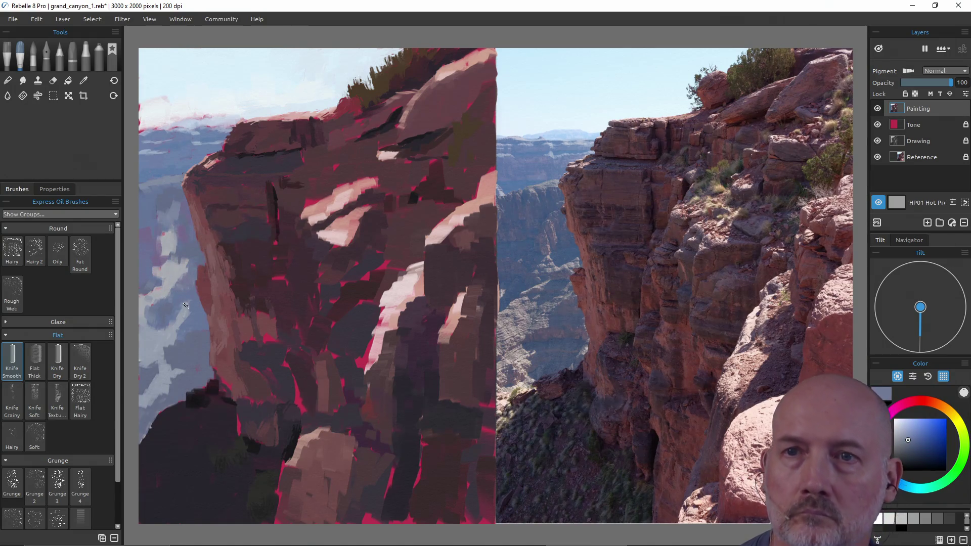
left_click_drag(185, 305, 186, 306)
key("ctrl+s")
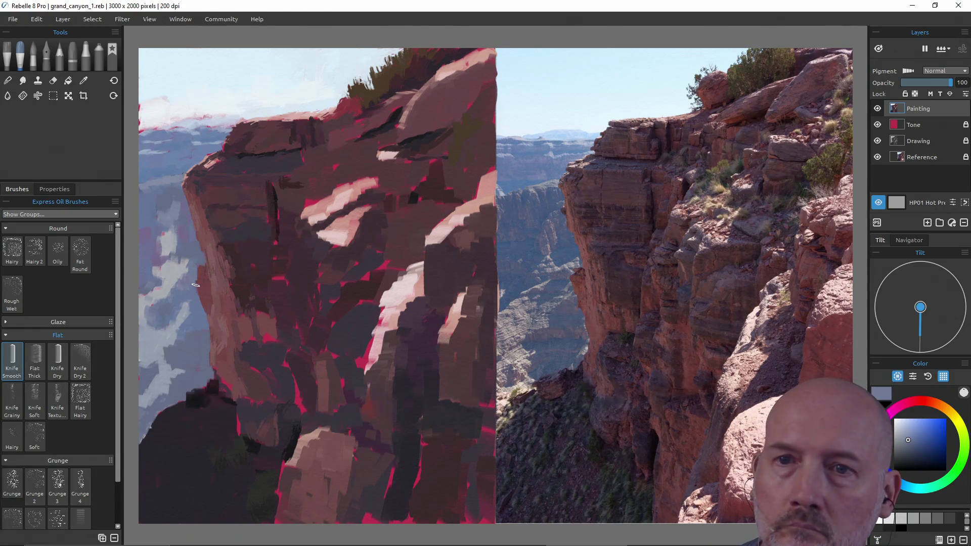
left_click(158, 291, "alt")
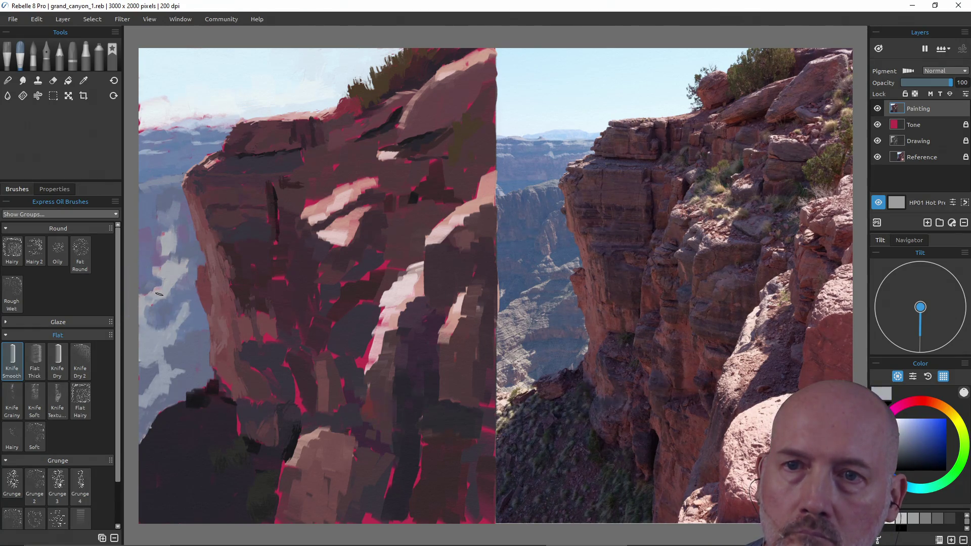
- Paint a pinkish rock tone from the reference photo at the canvas's left edge and save
left_click(139, 361, "alt")
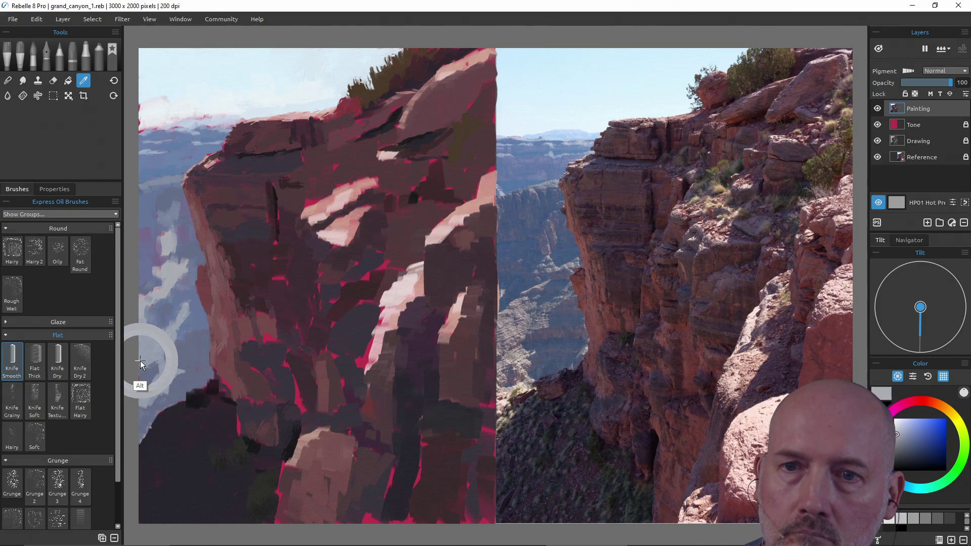
left_click(141, 360, "alt")
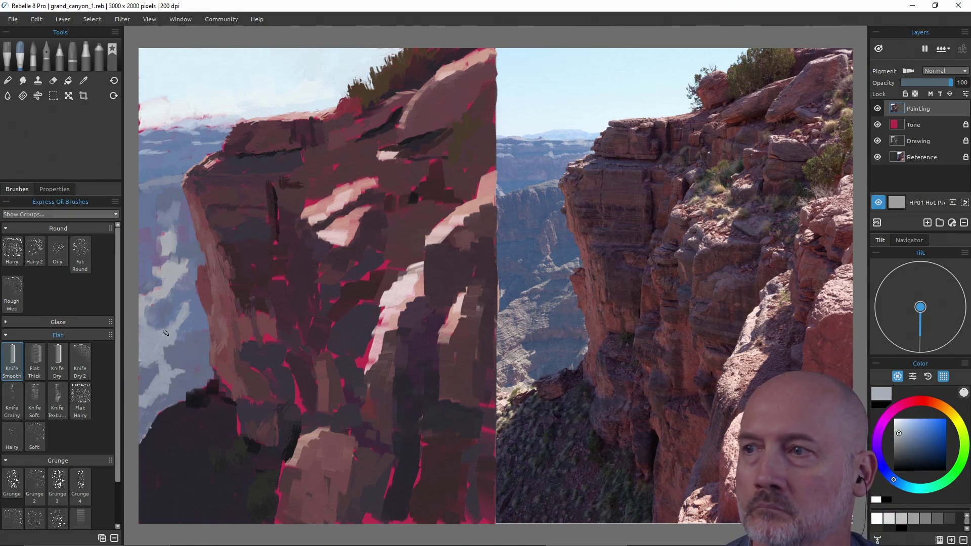
left_click(517, 358, "alt")
left_click(517, 358, "alt")
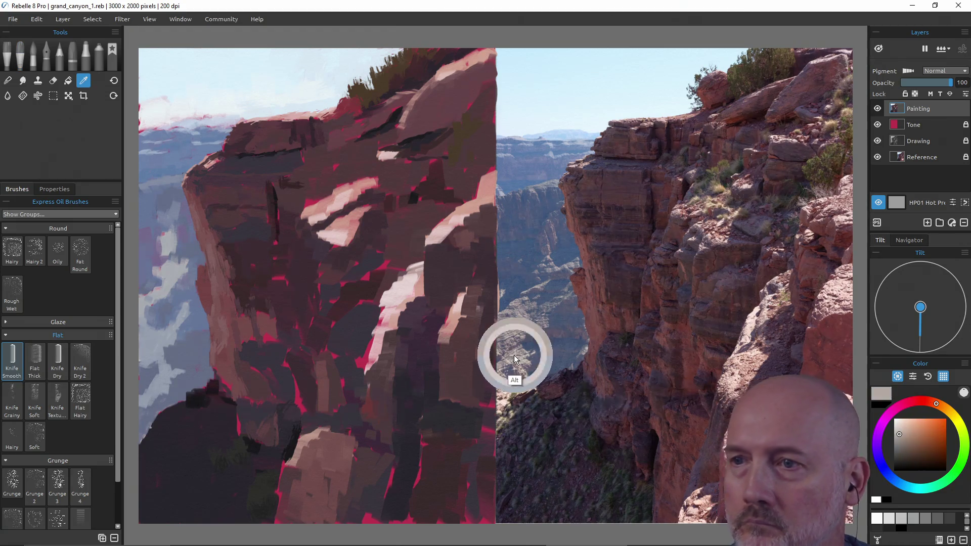
left_click_drag(157, 332, 145, 348)
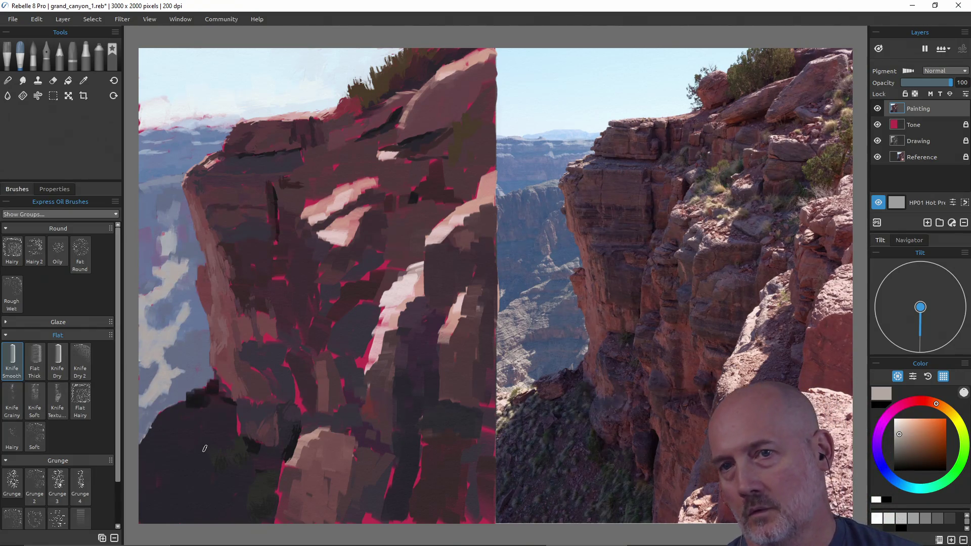
key("ctrl+s")
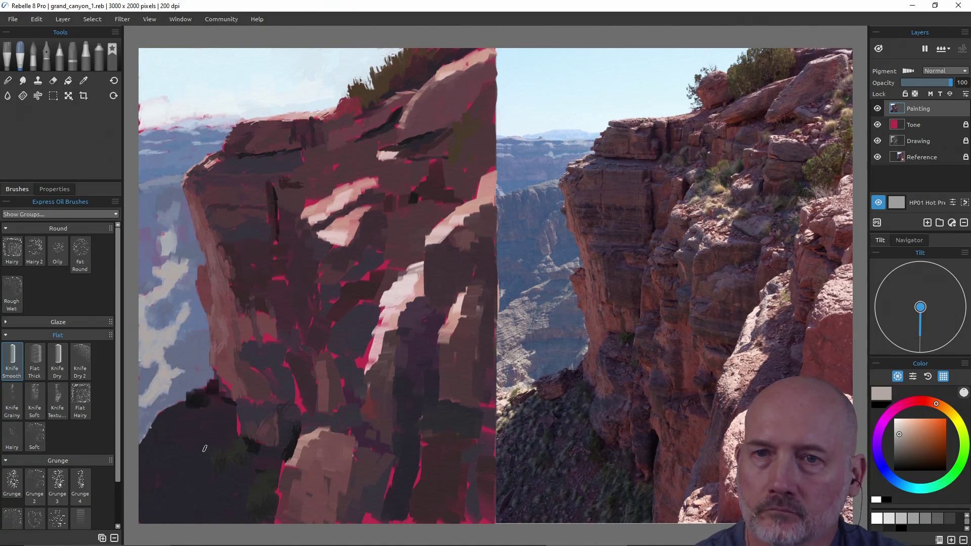
left_click(184, 360, "alt")
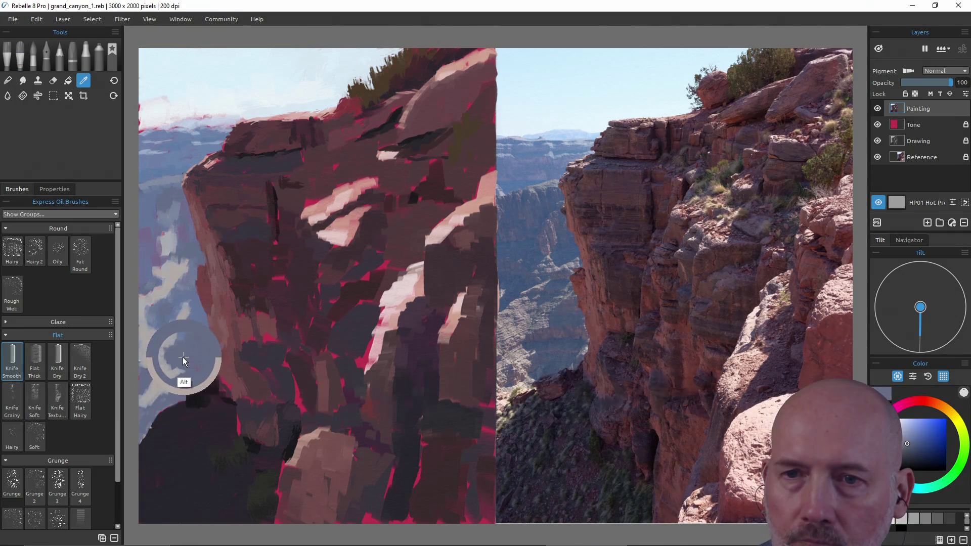
- Lay blue-grey knife strokes over the sky by the cliff and darken the left-edge cloud patch
left_click_drag(167, 363, 147, 399)
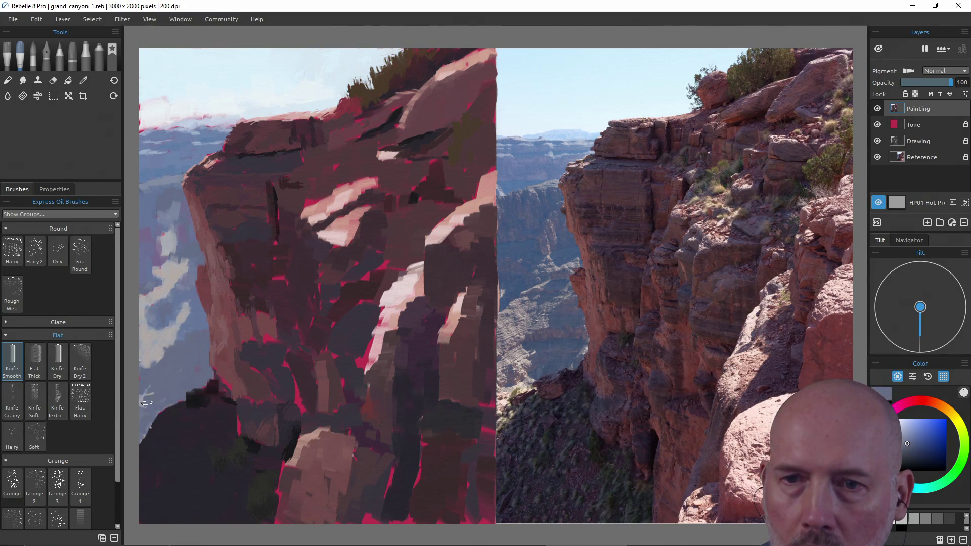
left_click(184, 304, "alt")
mouse_move(213, 267)
left_mouse_down()
mouse_move(219, 322)
mouse_move(161, 324)
mouse_move(156, 355)
mouse_move(149, 332)
mouse_move(144, 362)
mouse_move(141, 331)
mouse_move(151, 325)
left_mouse_up()
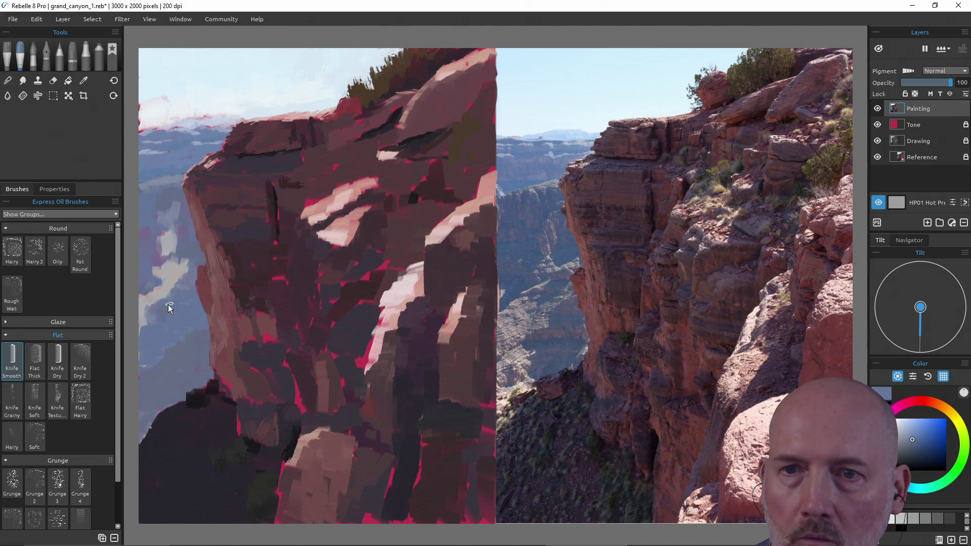
mouse_move(140, 321)
left_mouse_down()
mouse_move(146, 314)
mouse_move(140, 322)
left_mouse_up()
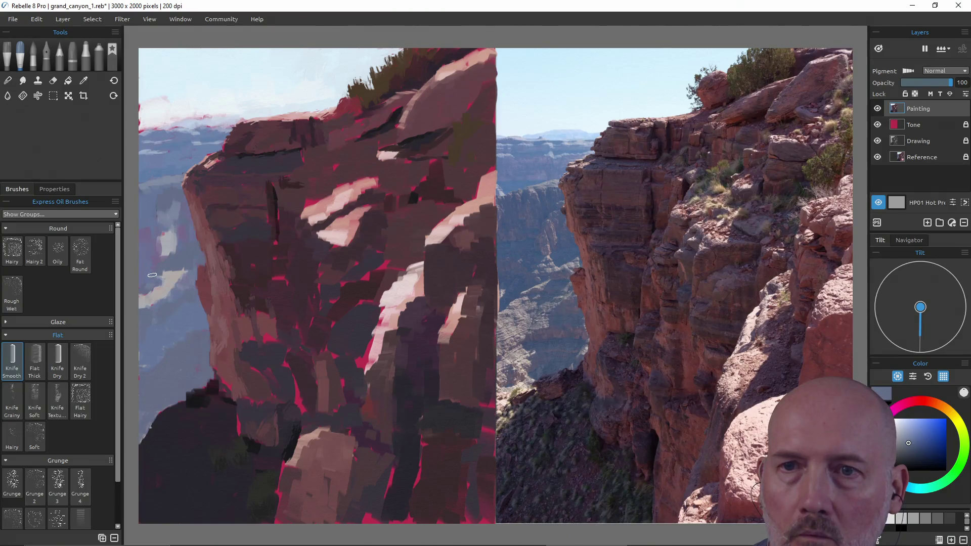
- Paint over the remaining light cloud patch with a lighter sampled blue-grey
left_click(156, 256, "ctrl")
left_click(177, 249, "ctrl")
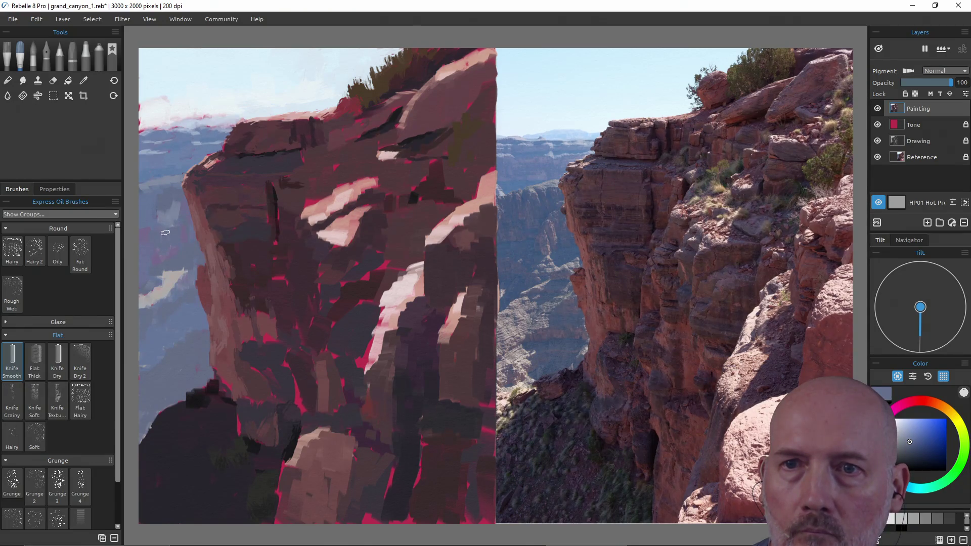
mouse_move(183, 281)
left_mouse_down()
mouse_move(168, 269)
mouse_move(143, 305)
left_mouse_up()
left_click(169, 300, "alt")
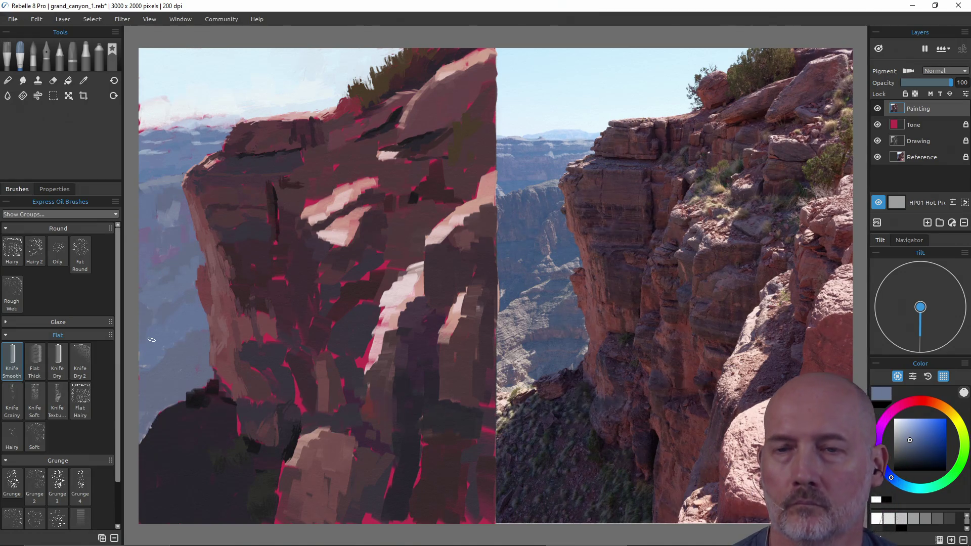
key("alt")
left_click(204, 332, "alt")
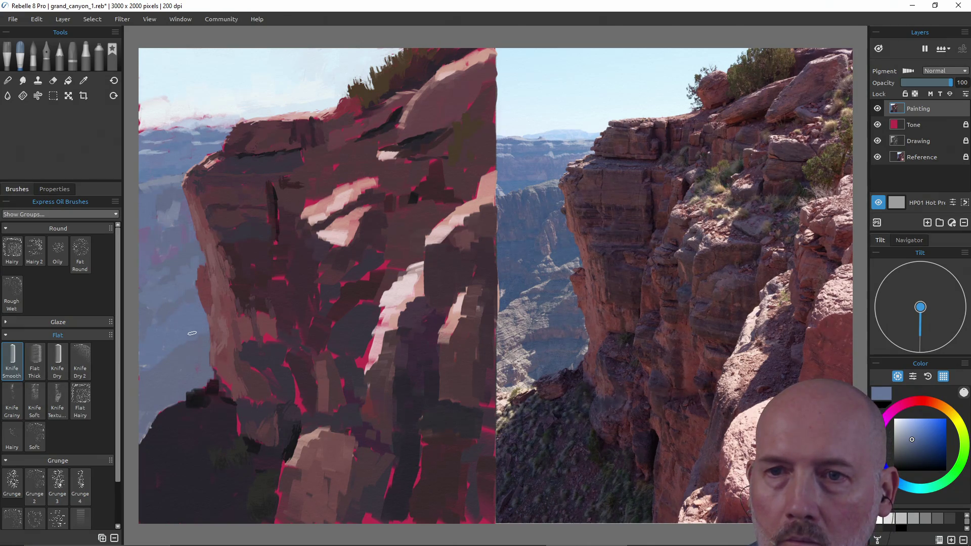
- Resize the brush and save, then touch up the cliff's top edge with a short stroke
left_click(198, 381, "alt")
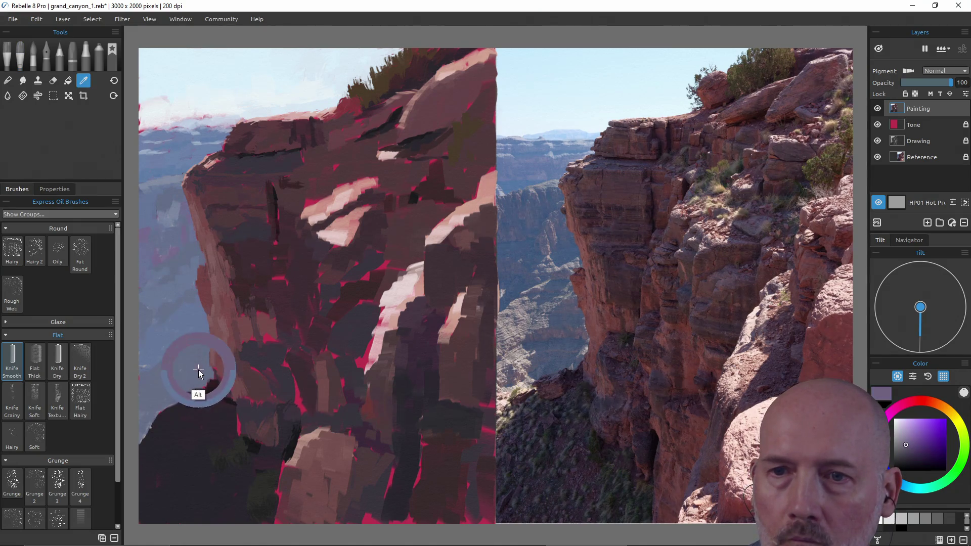
left_click(198, 372, "alt")
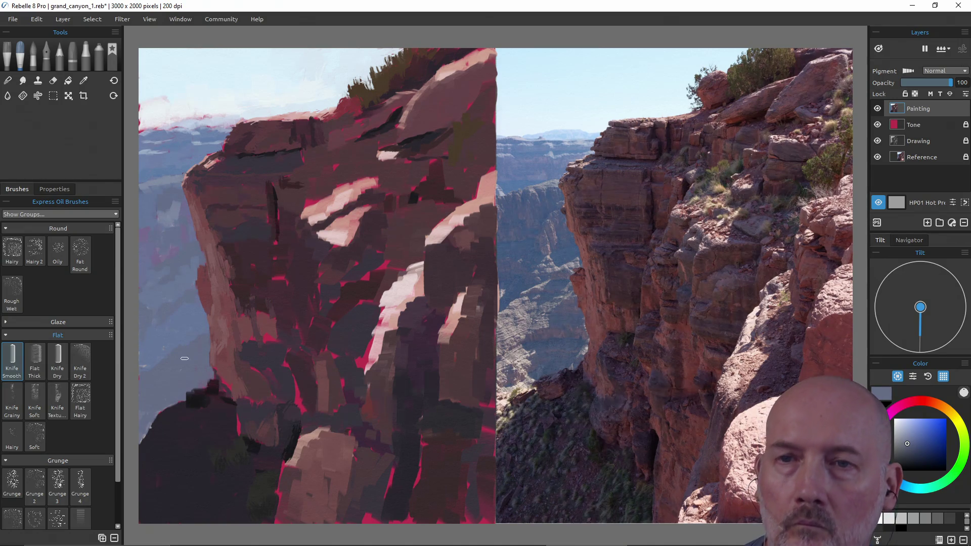
left_click(175, 344, "alt")
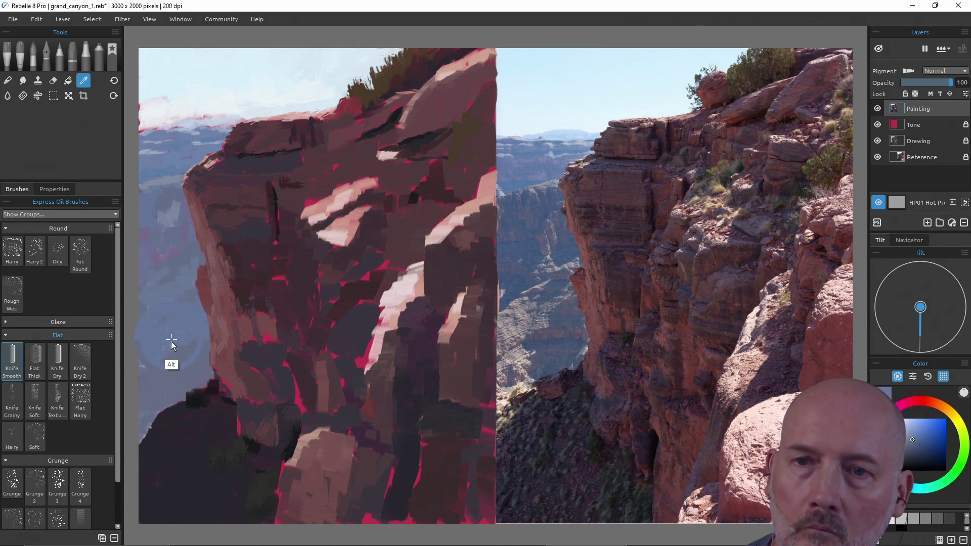
left_click_drag(173, 357, 183, 337)
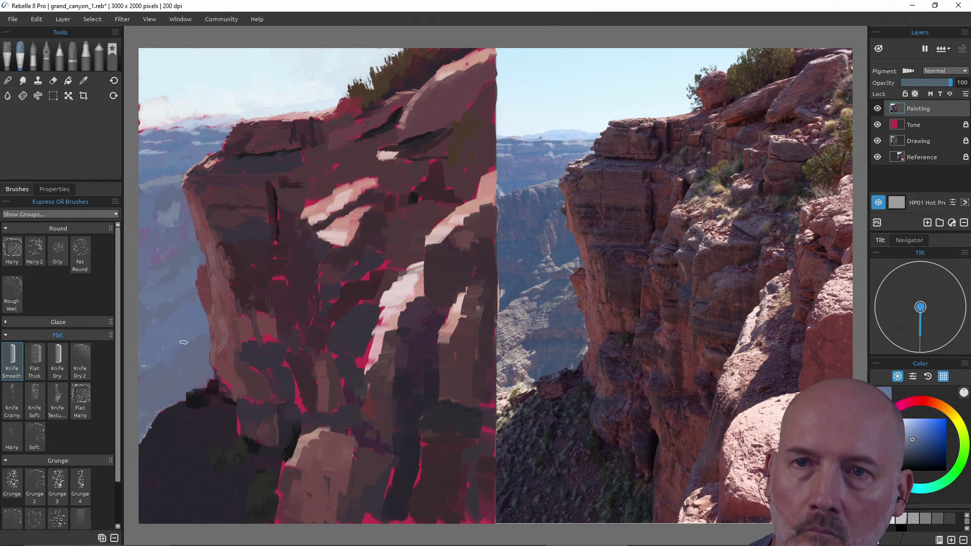
key("ctrl+s")
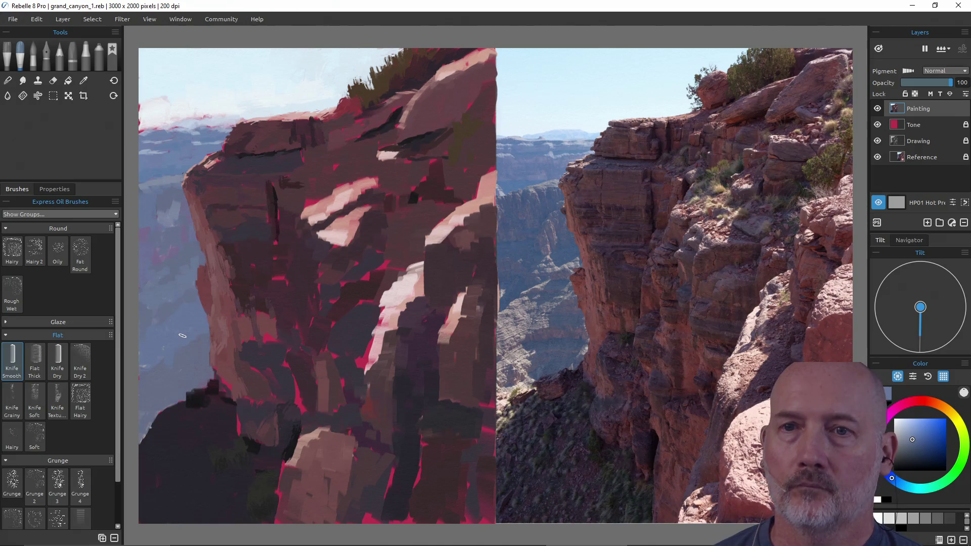
left_click(228, 119, "alt")
left_click_drag(225, 127, 236, 123)
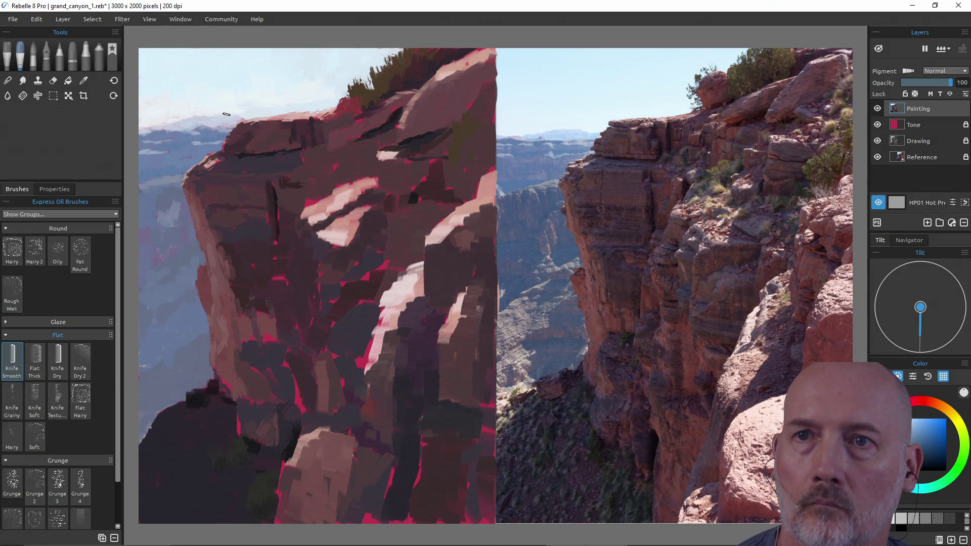
- Sample colours near the cliff top, save grand_canyon_1.reb, then pick a dark blue-grey at lower left
left_click(234, 113, "alt")
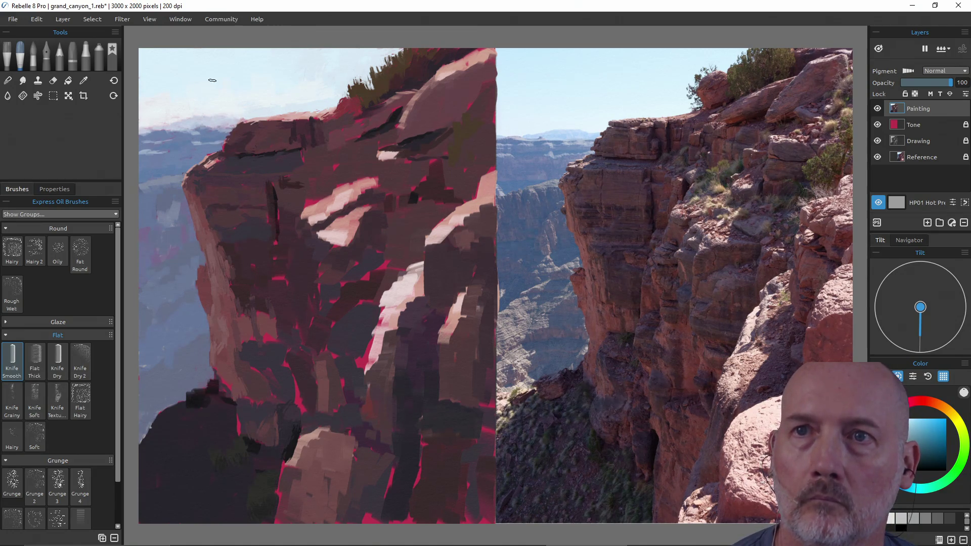
left_click(234, 79, "alt")
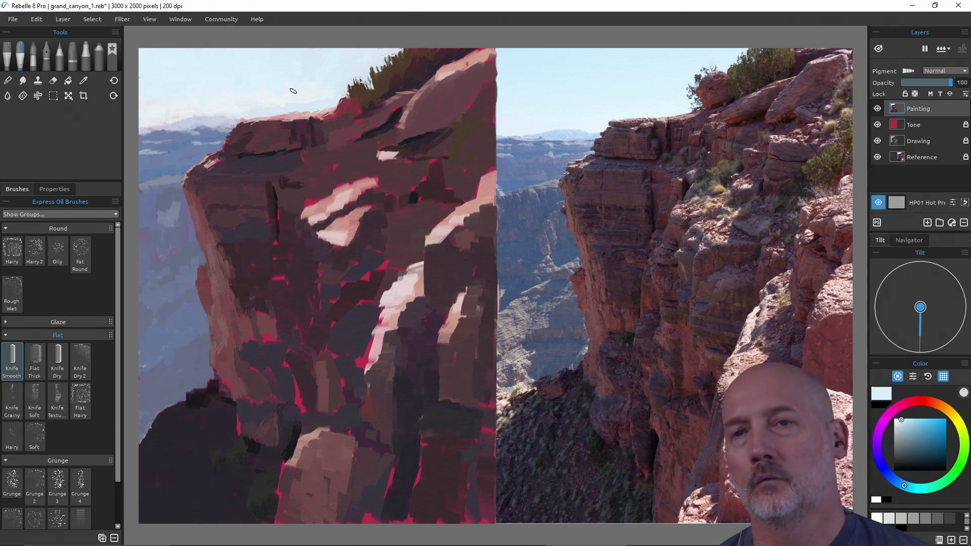
key("ctrl+s")
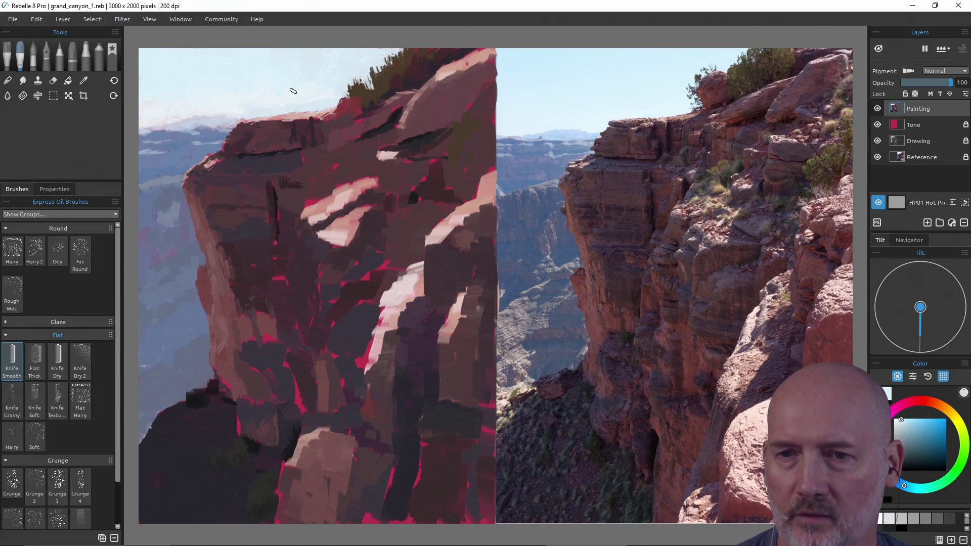
left_click(157, 418, "alt")
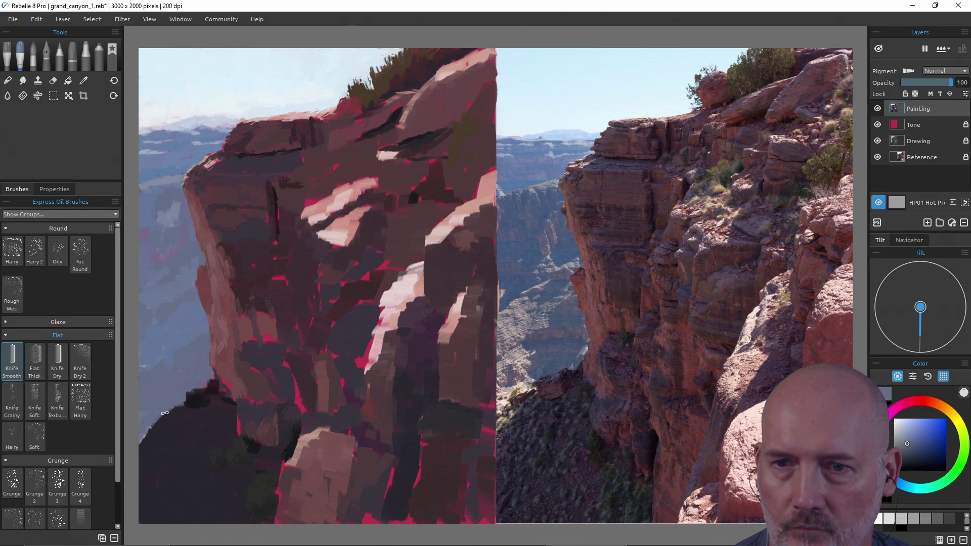
- Darken the lower-left rock edge with dark purple, save, and add another stroke beside it
left_click(147, 434, "alt")
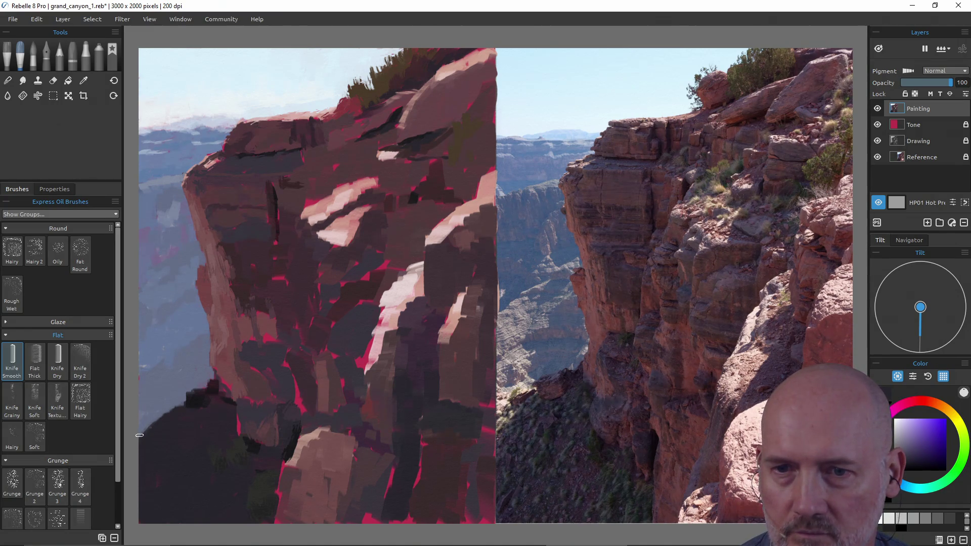
left_click_drag(143, 432, 164, 415)
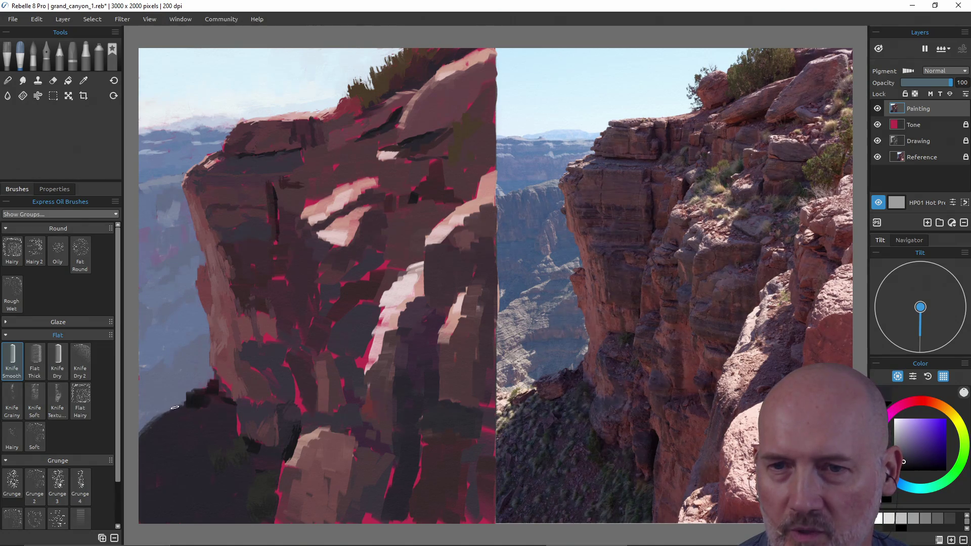
left_click(164, 413, "alt")
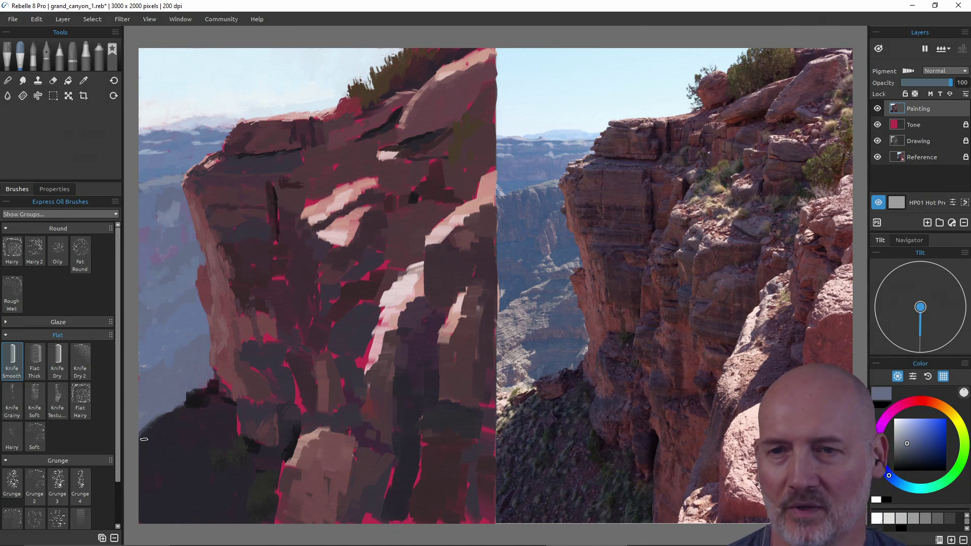
key("ctrl+s")
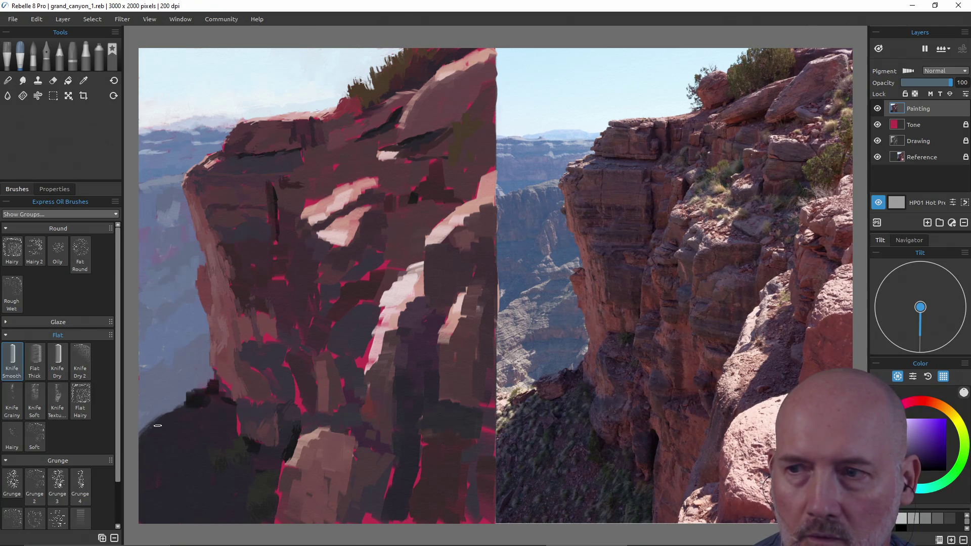
left_click_drag(141, 444, 149, 442)
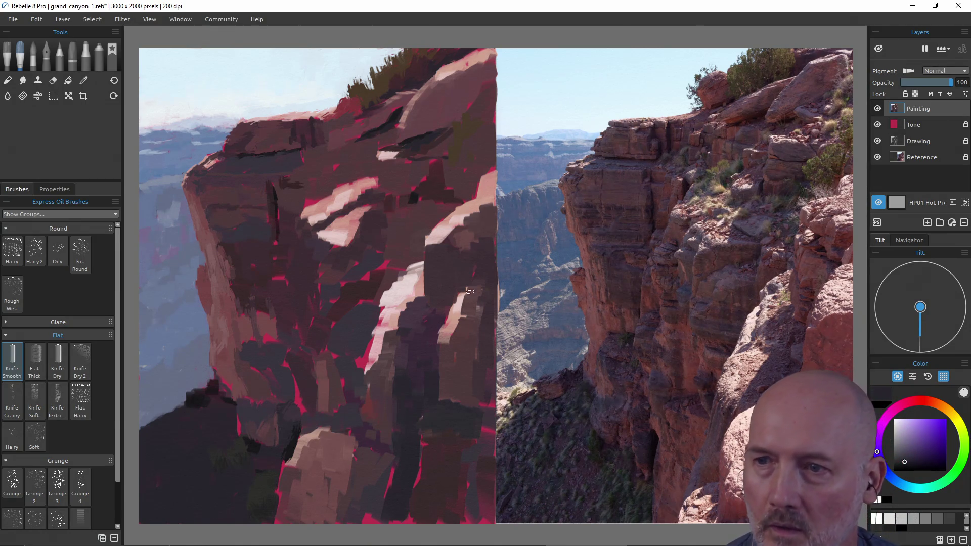
- Sample a light pink from the canvas and dab it onto the dark lower cliff
key("alt")
left_click(505, 405, "alt")
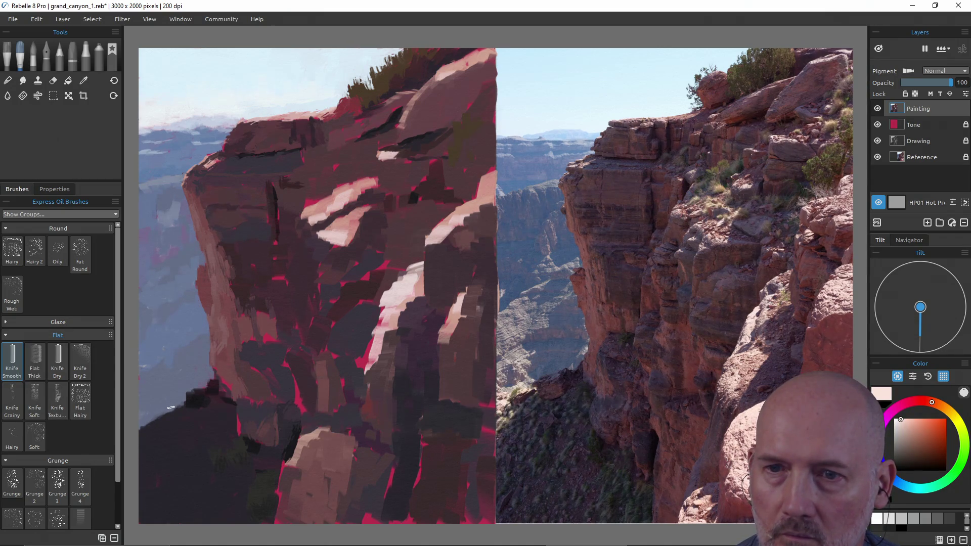
left_click_drag(174, 403, 178, 405)
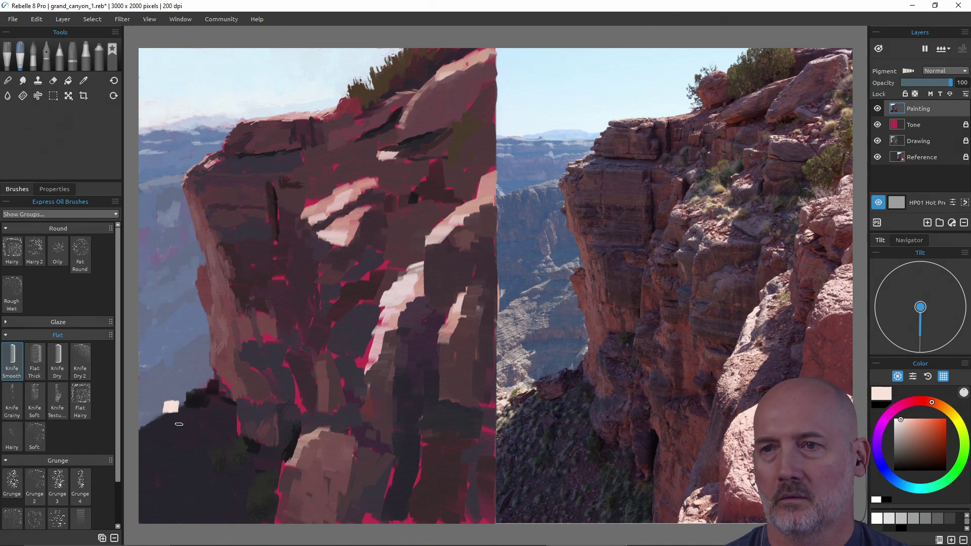
- Undo the pink highlight stroke and save the painting
key("bracketleft")
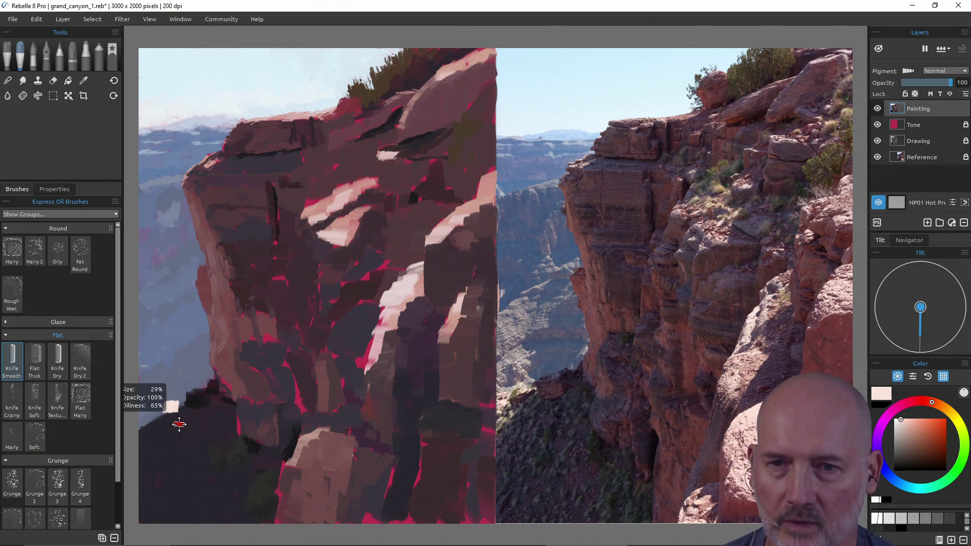
key("ctrl+z")
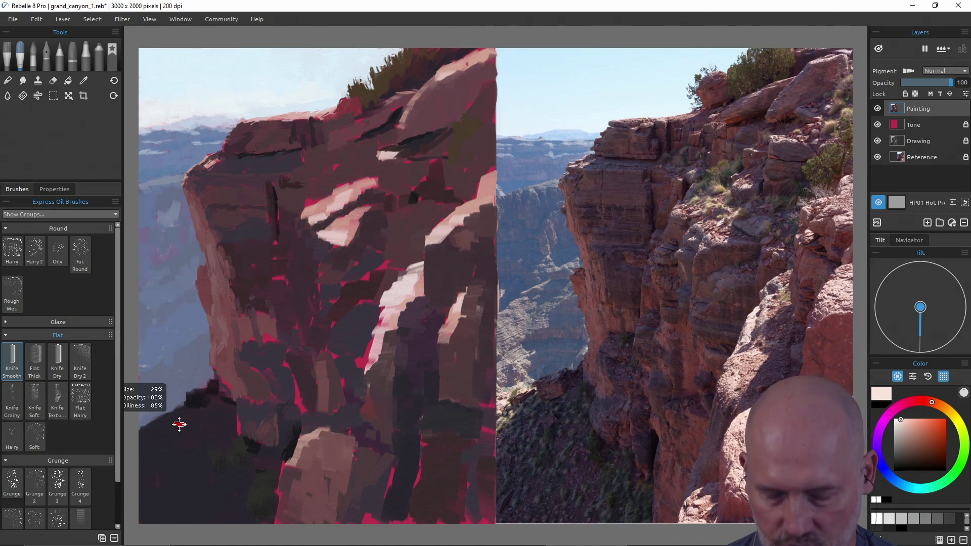
key("ctrl+s")
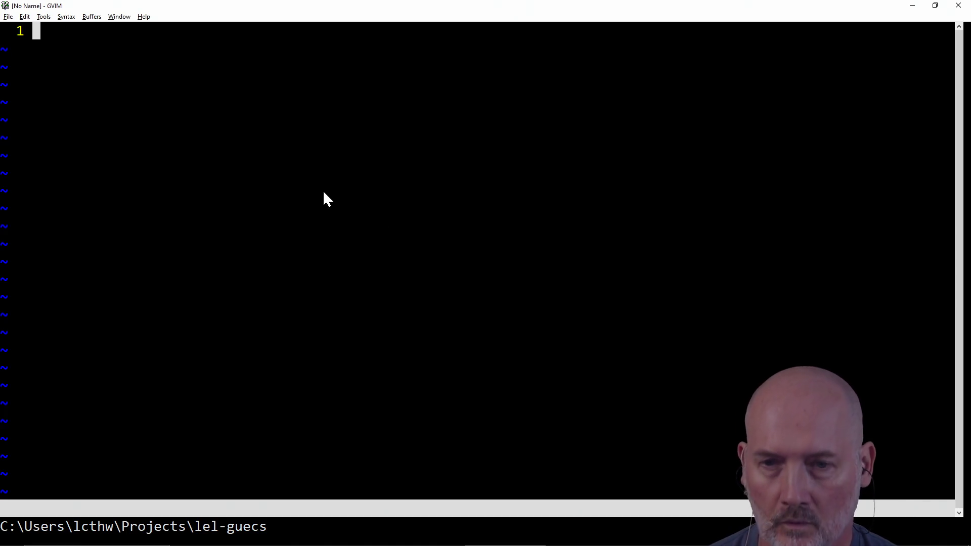
- Change GVIM's working directory to builddir with :cd, then switch to Windows PowerShell
type(":c")
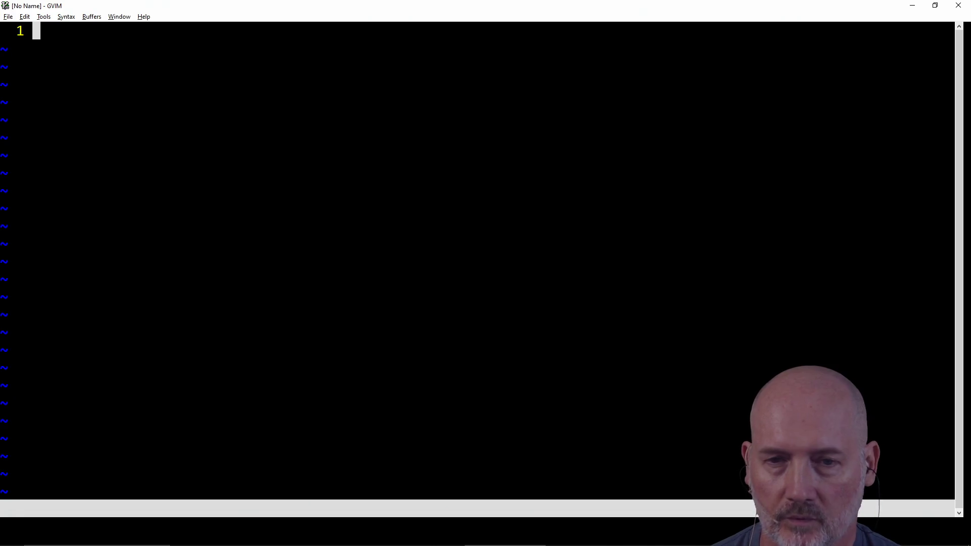
key("Return")
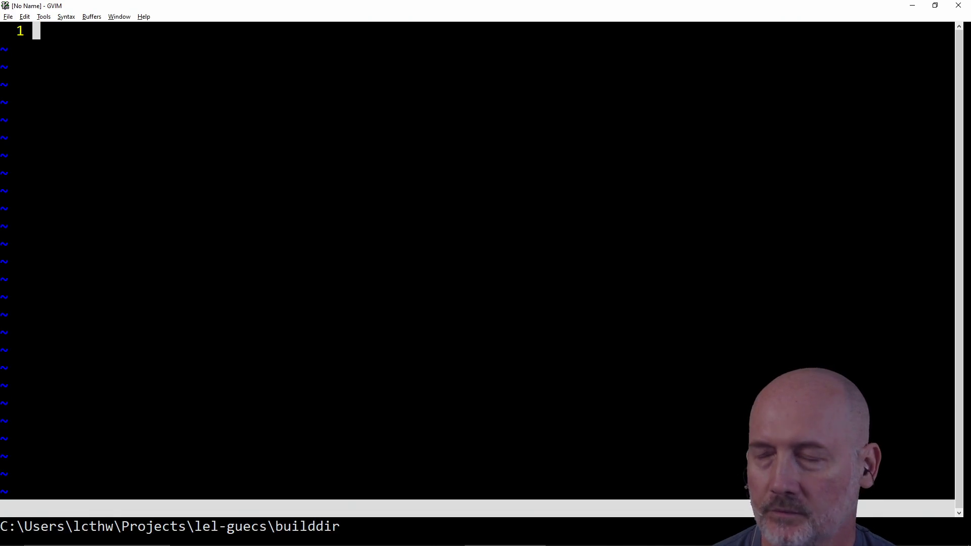
key("alt+Tab")
key("alt+Tab")
key("alt+Tab")
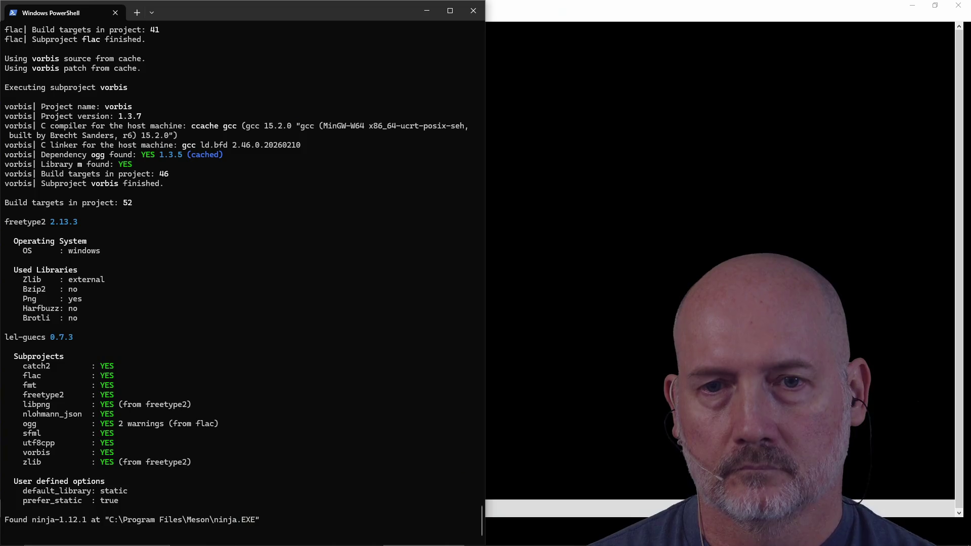
- Run make so the build finishes and all 66 test assertions pass, then enter make debug_build
type("make")
key("Return")
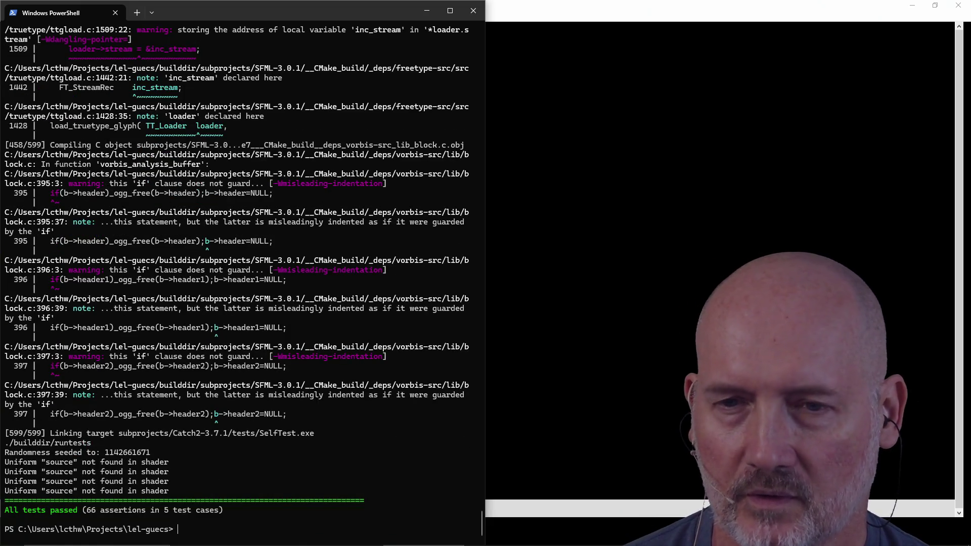
type("make ")
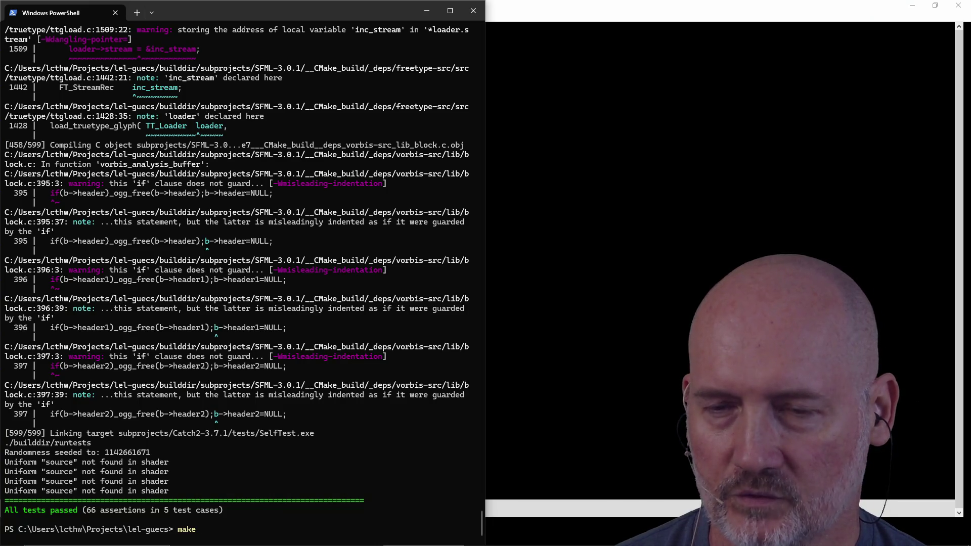
type("debug_build")
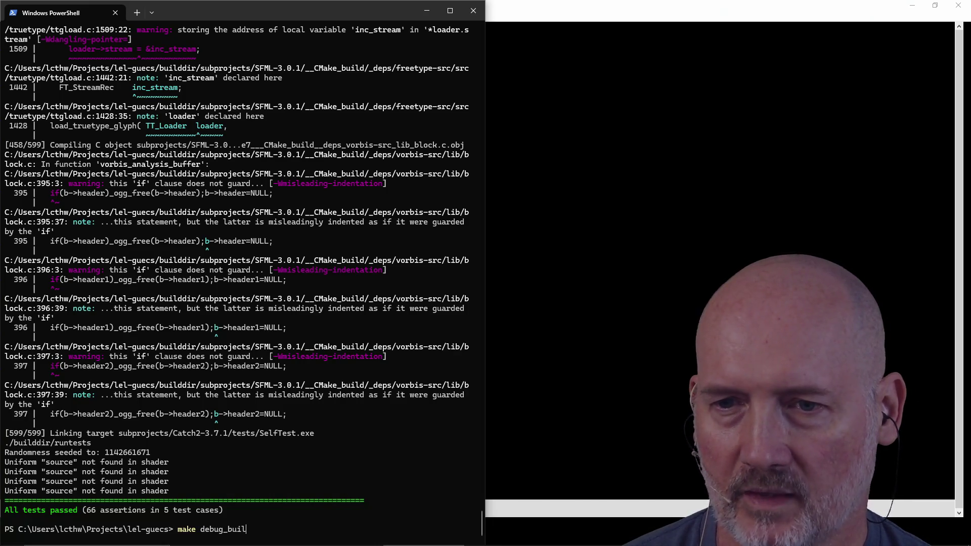
- Run the make debug_build command in PowerShell
key("Return")
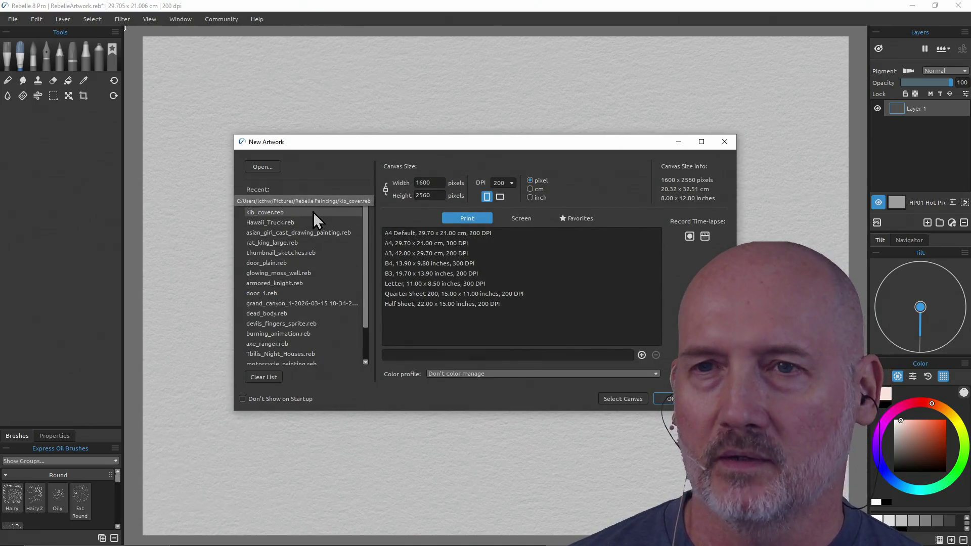
- Open Hawaii_Truck.reb from the Recent list and answer the save-changes prompt
double_click(292, 223)
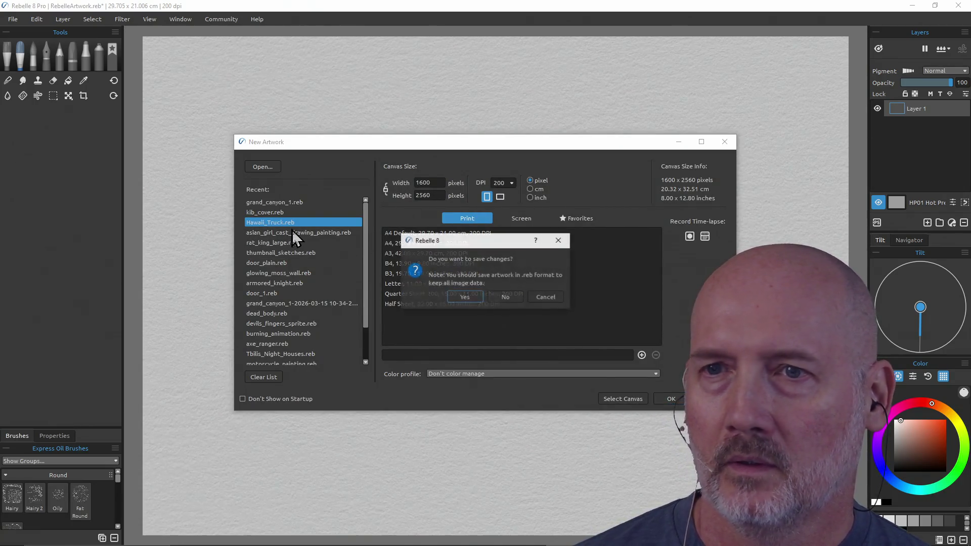
left_click(510, 300)
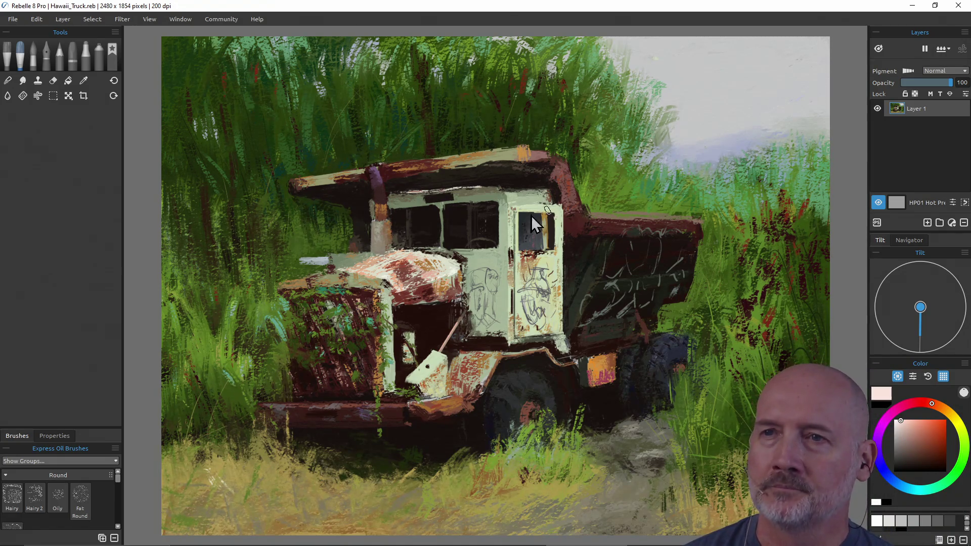
- Open asian_girl_cast_drawing_painting.reb from recent files and enlarge the Brushes panel to show every group
left_click(12, 20)
mouse_move(28, 57)
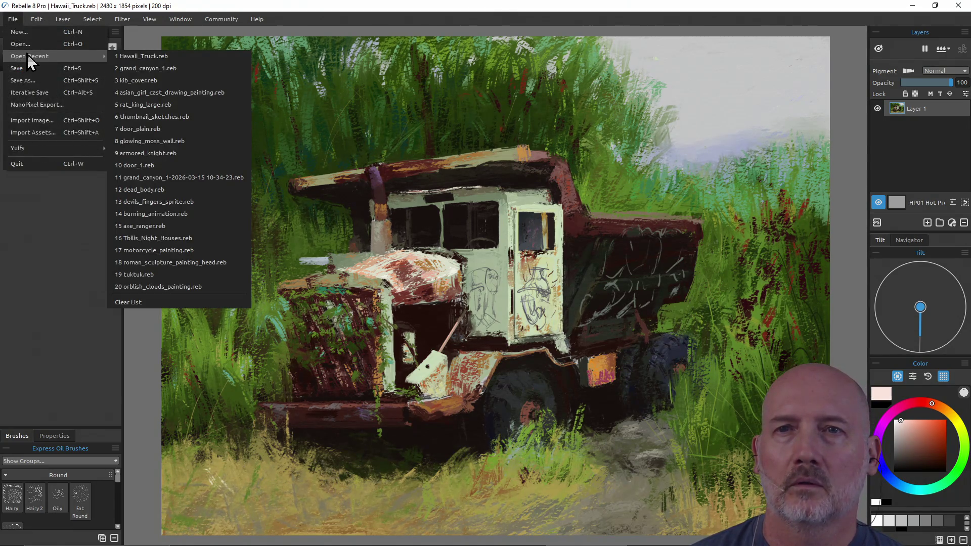
left_click(176, 93)
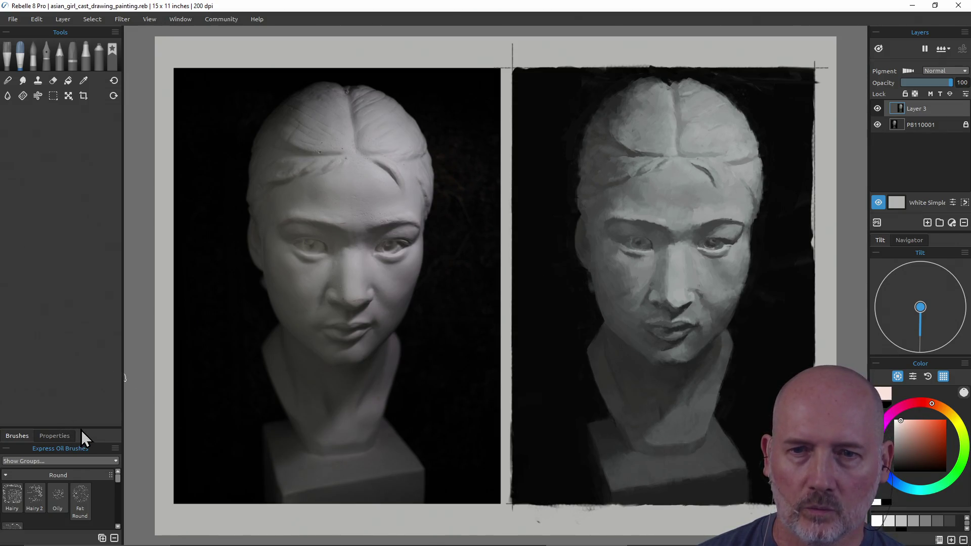
left_click_drag(83, 428, 94, 117)
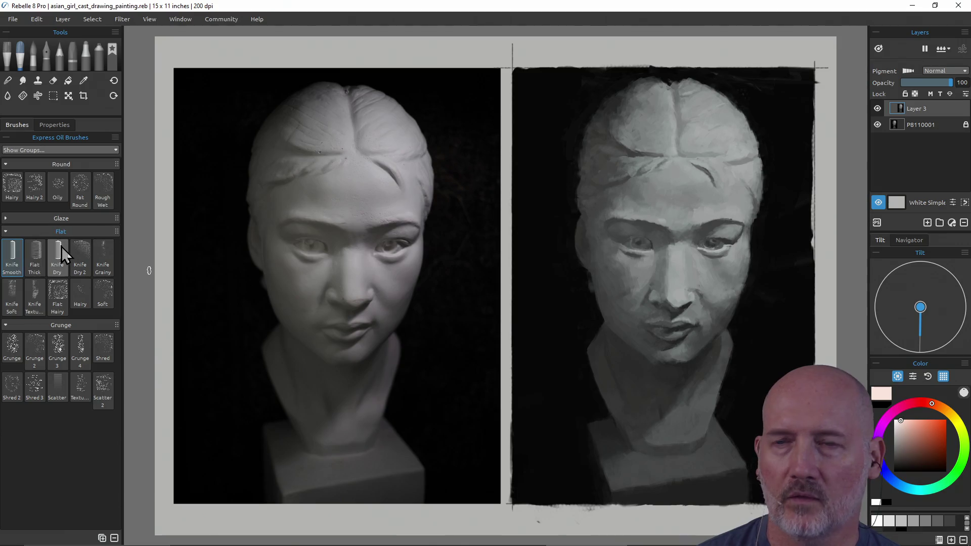
- Open rat_king_large.reb, then Tbilisi_Night_Houses.reb, from the recent files
left_click(13, 19)
mouse_move(30, 60)
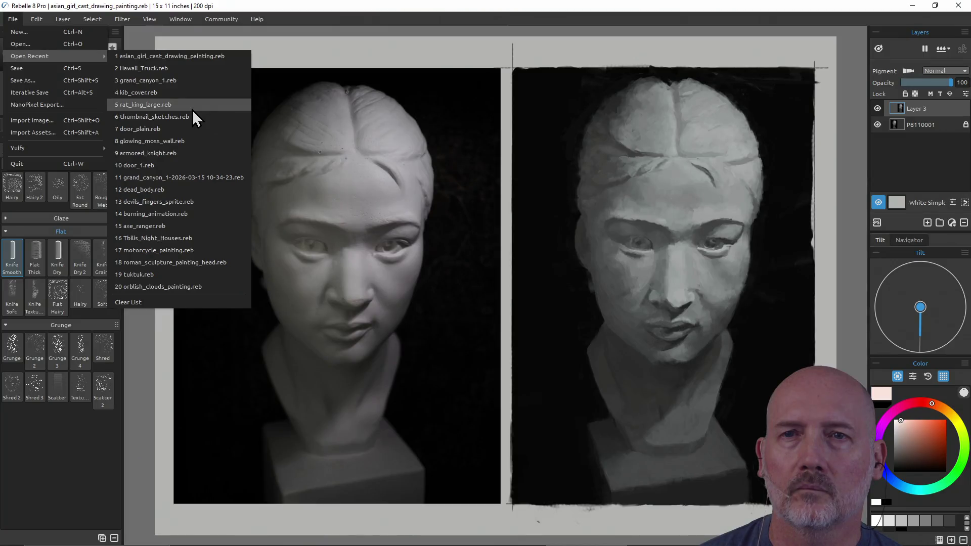
left_click(192, 110)
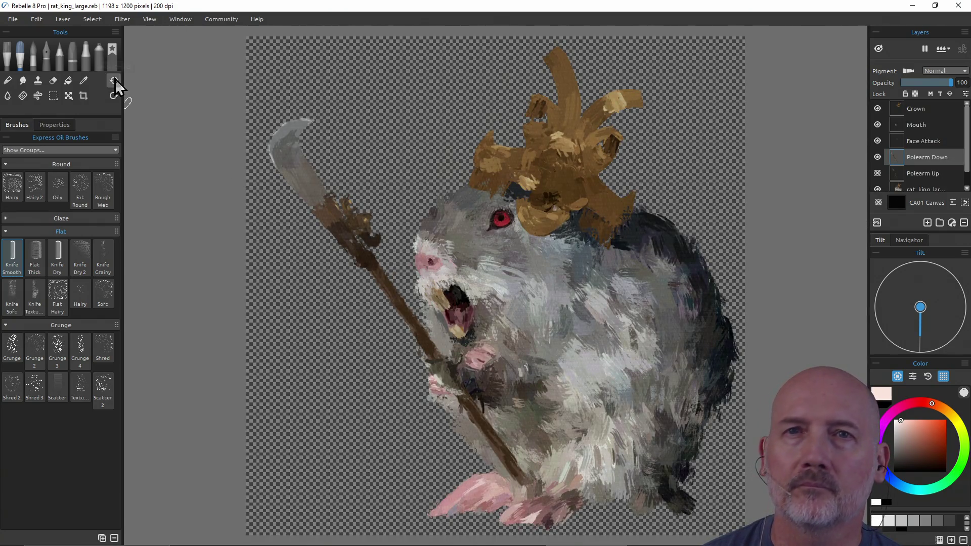
left_click(14, 19)
mouse_move(23, 56)
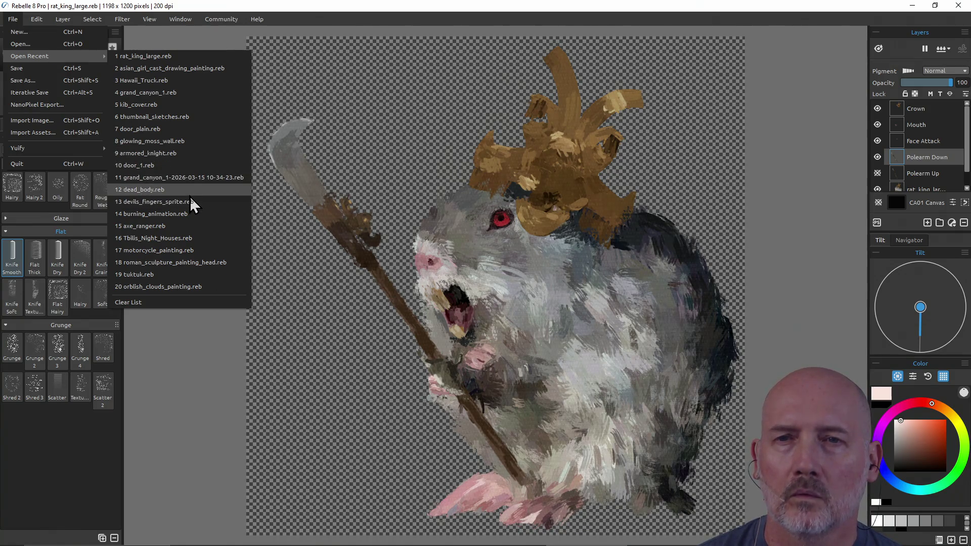
left_click(181, 237)
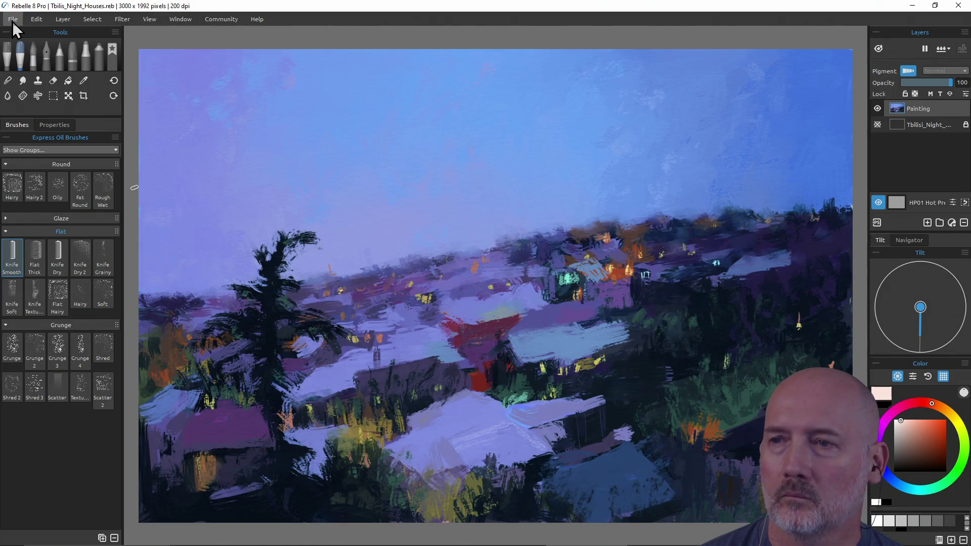
- Open motorcycle_painting.reb, roman_sculpture_painting_head.reb, then tuktuk.reb from the recent files
left_click(13, 20)
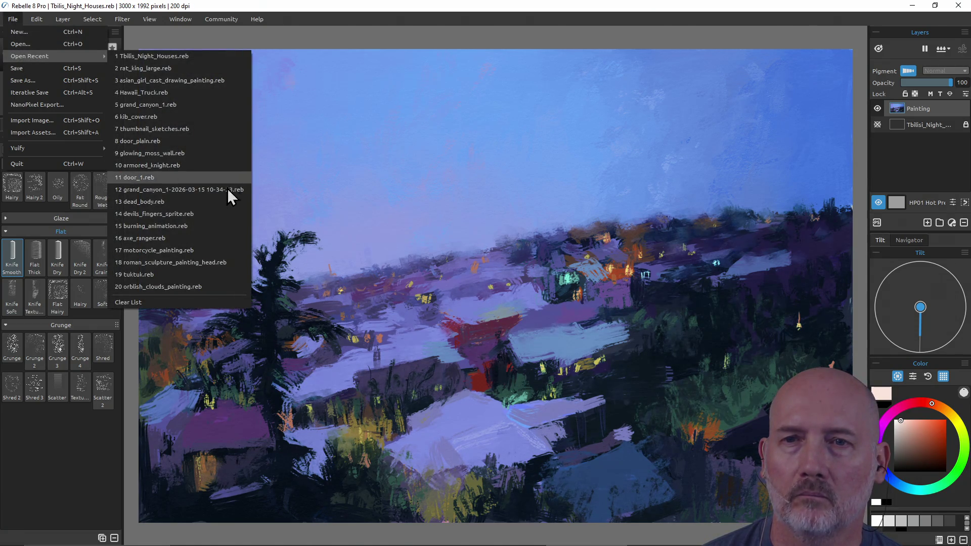
left_click(205, 250)
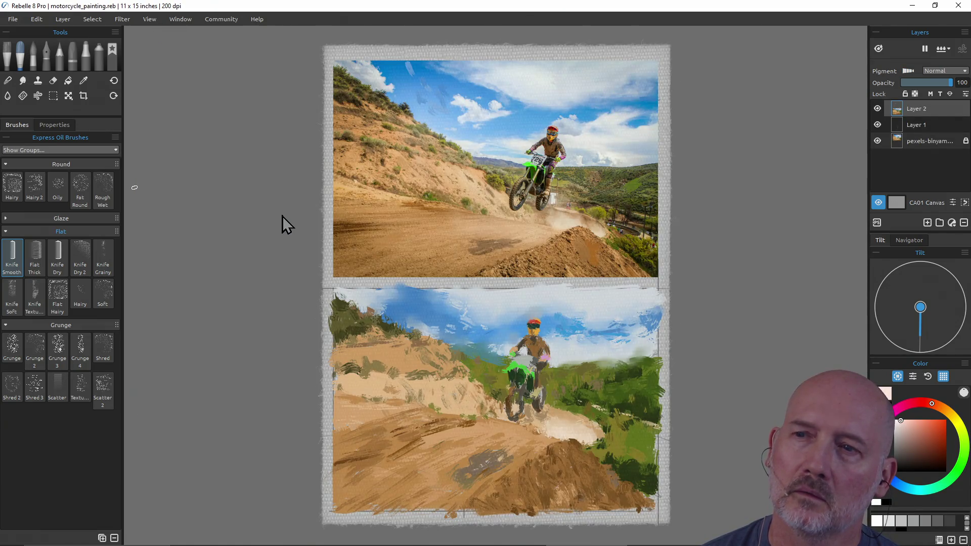
left_click(17, 19)
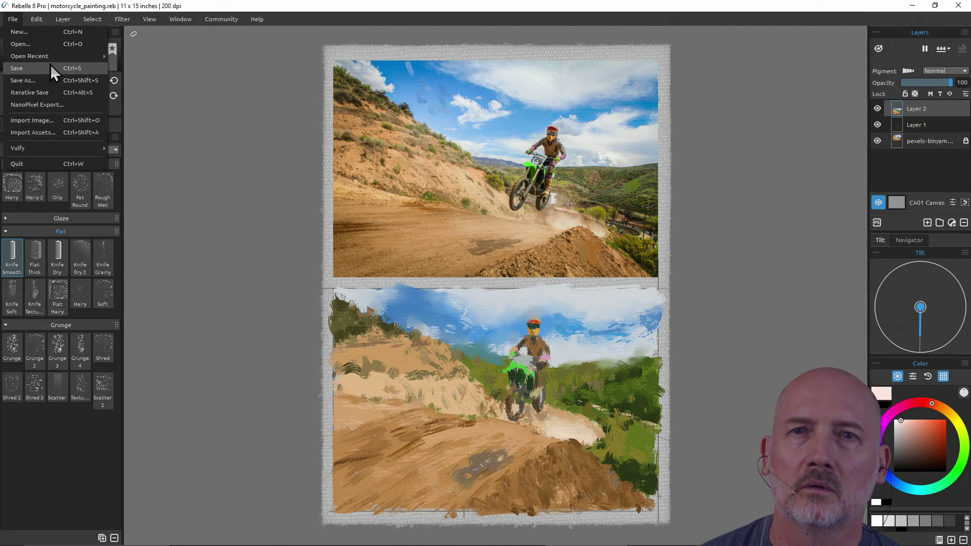
mouse_move(50, 58)
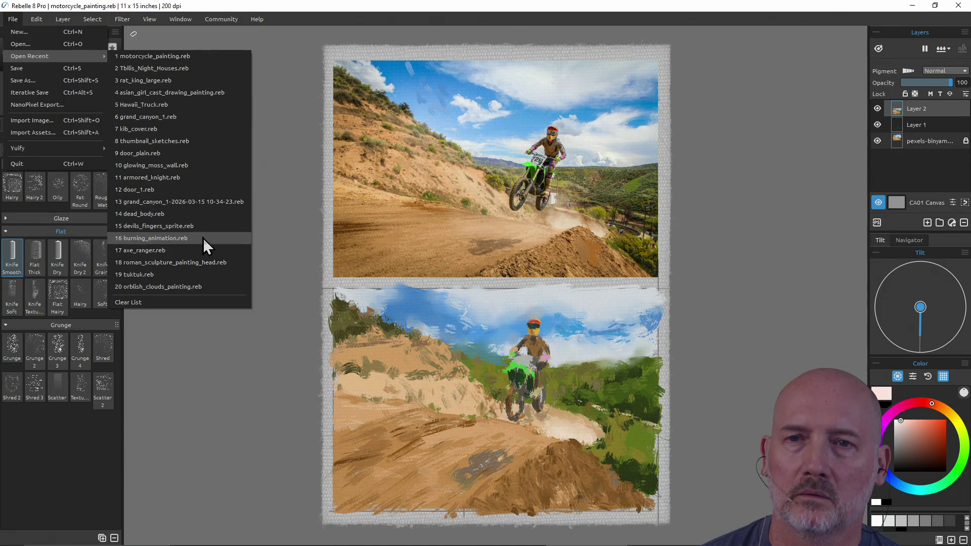
left_click(201, 263)
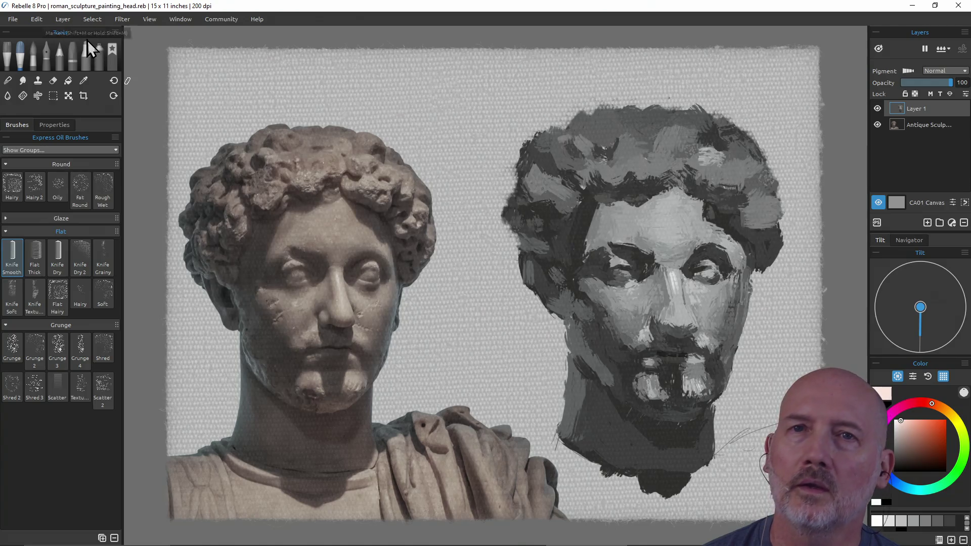
left_click(16, 20)
mouse_move(35, 56)
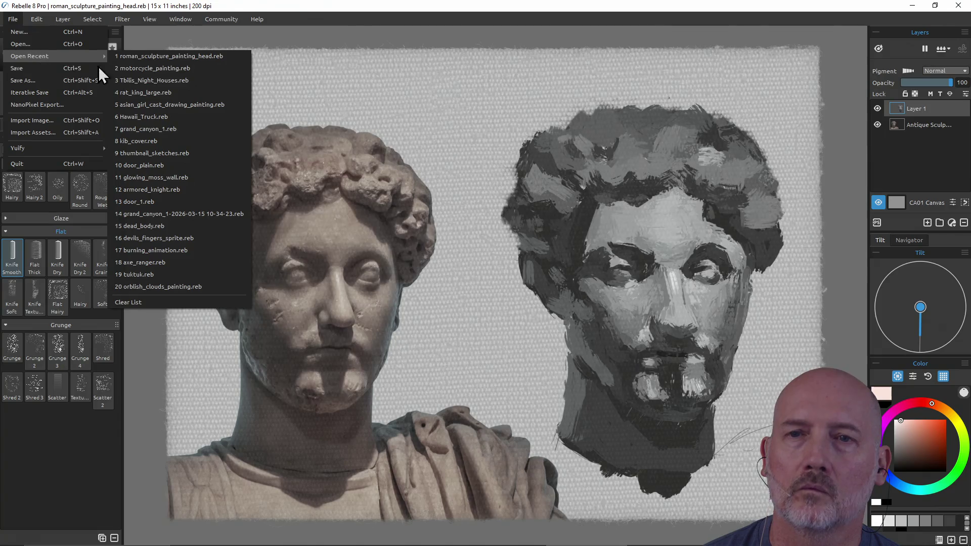
left_click(194, 276)
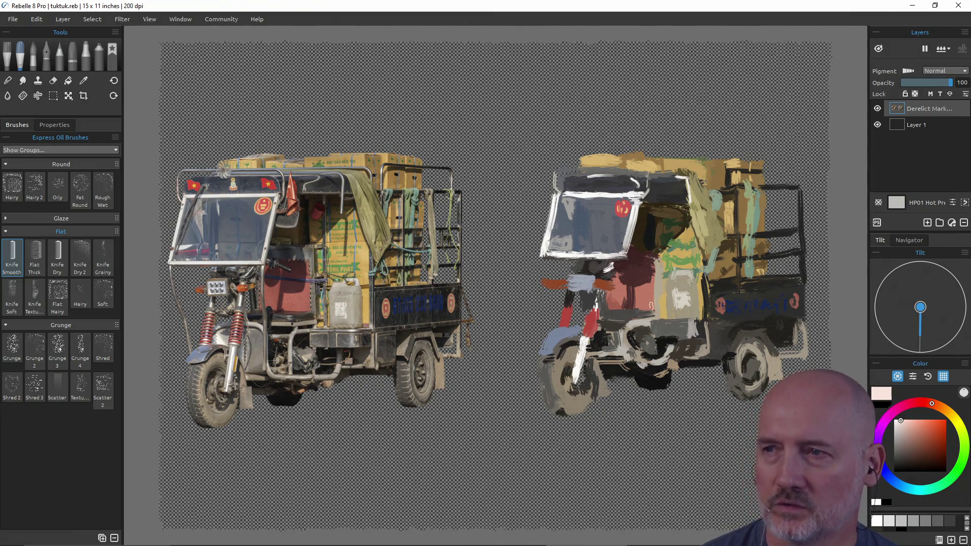
- Open orblish_clouds_painting.reb, asian_girl_cast_drawing_painting.reb, then Hawaii_Truck.reb from recent files
left_click(12, 18)
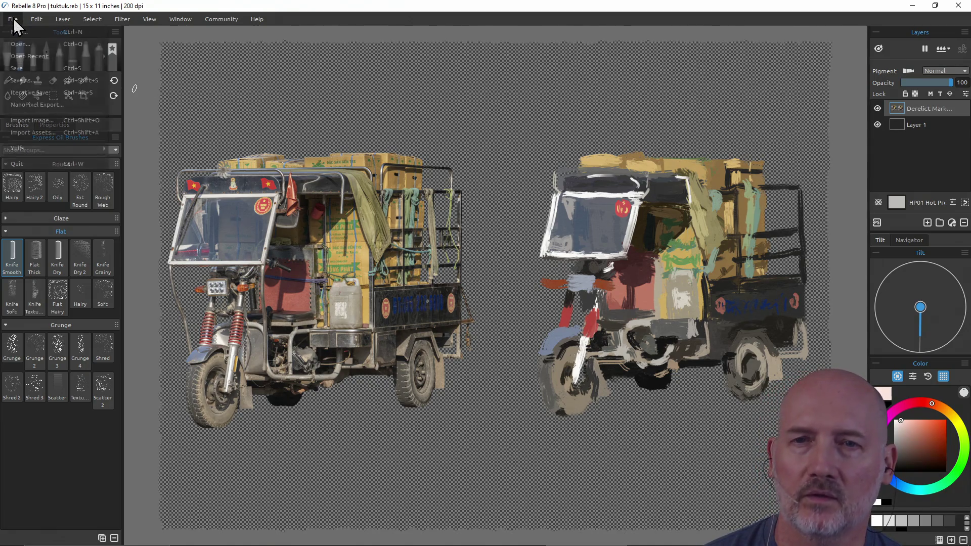
mouse_move(42, 56)
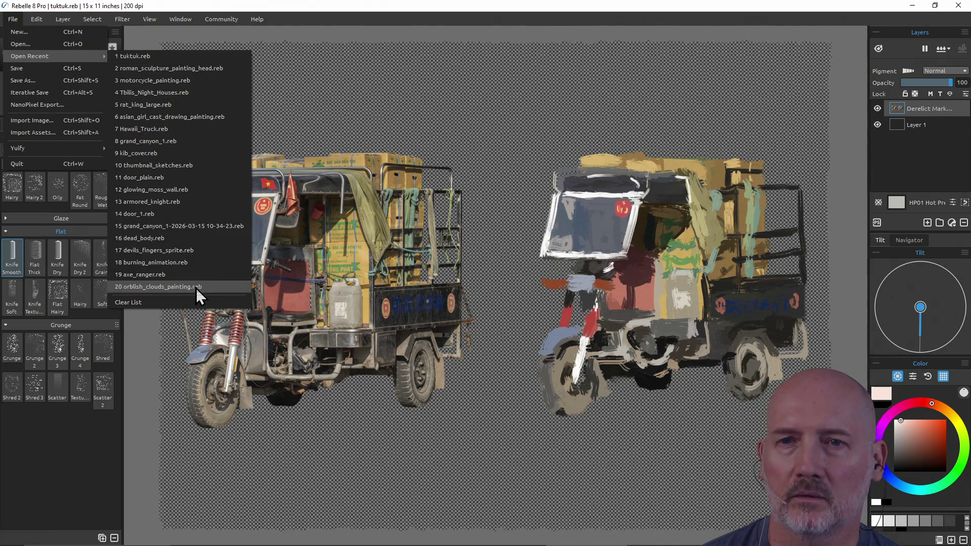
left_click(171, 287)
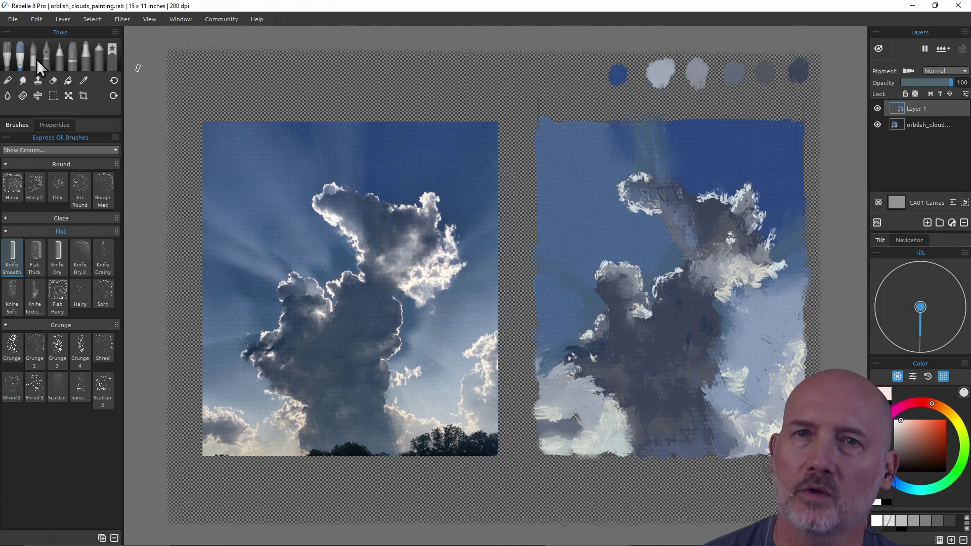
left_click(18, 22)
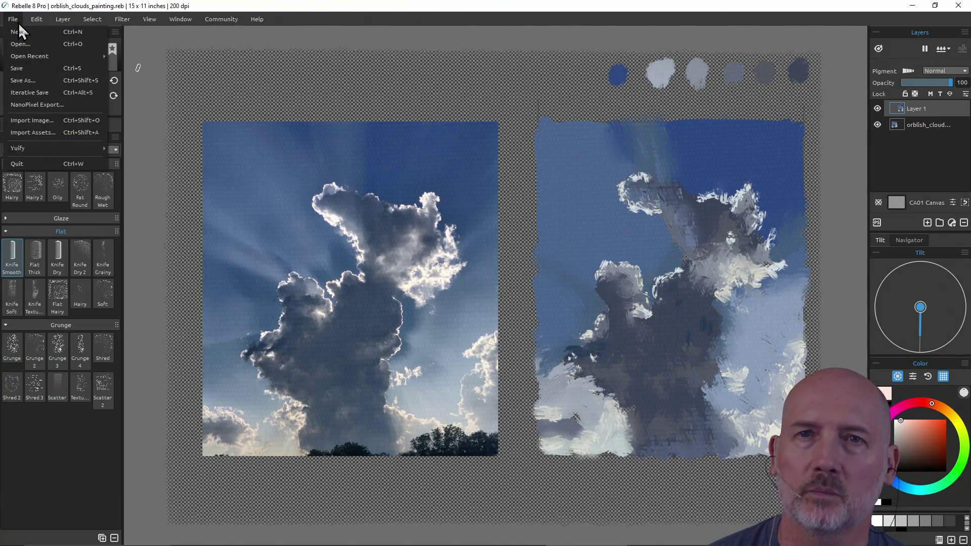
mouse_move(31, 60)
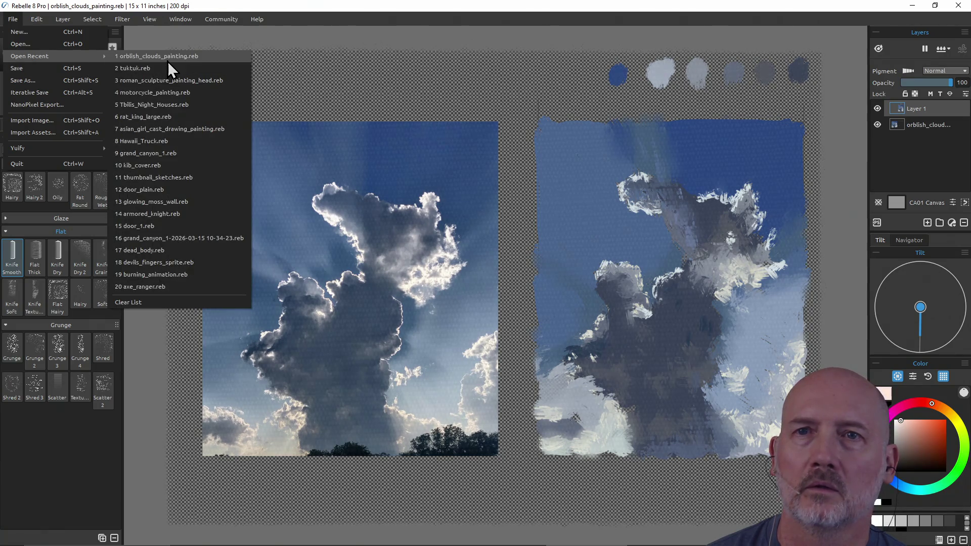
left_click(196, 130)
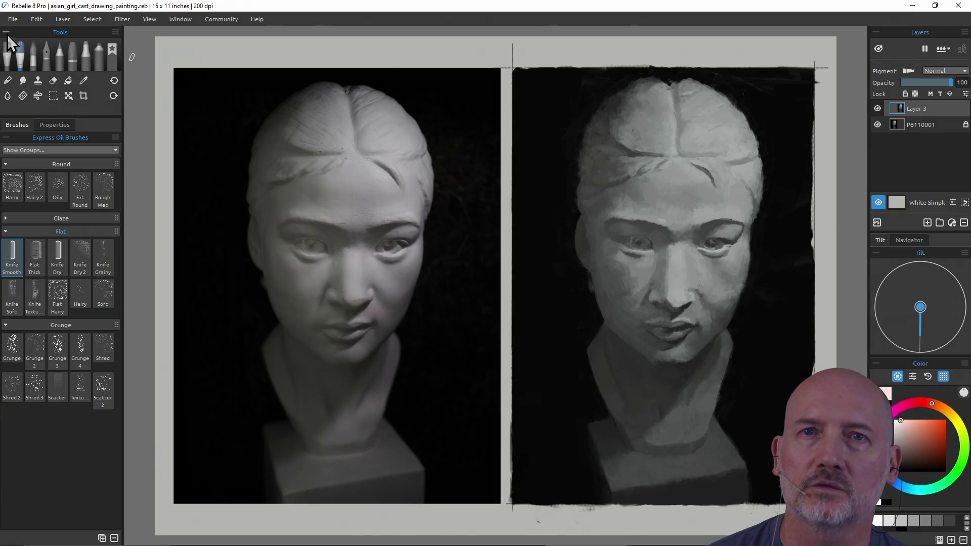
left_click(16, 19)
mouse_move(58, 56)
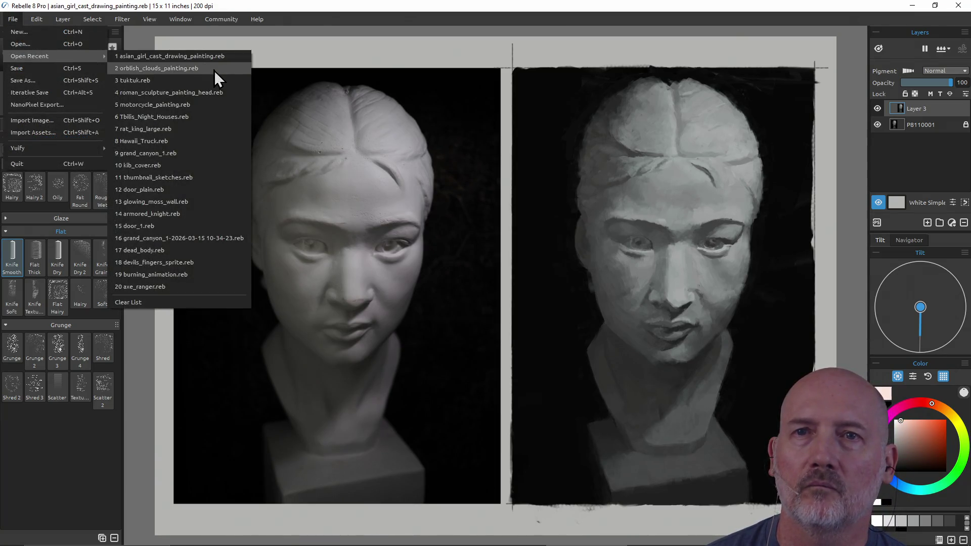
left_click(202, 142)
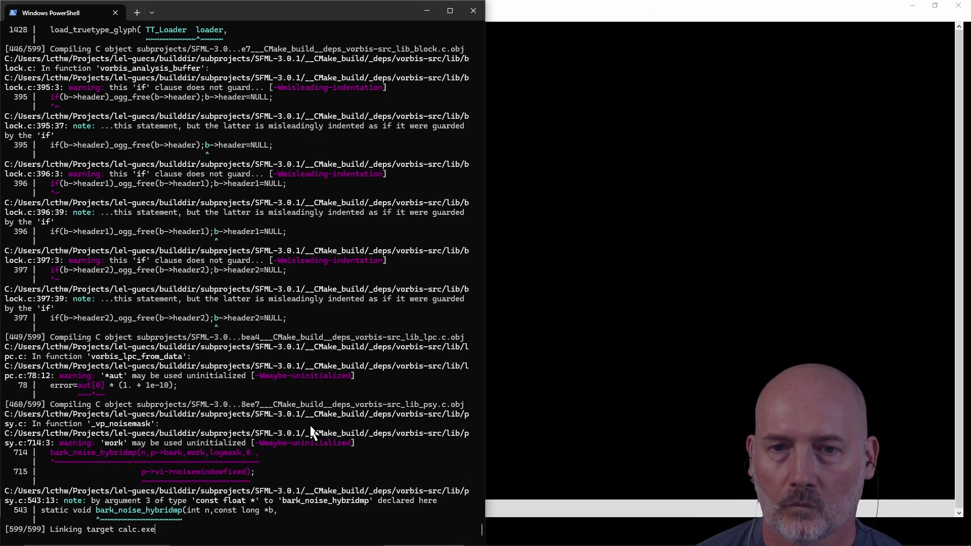
- Run make run to test and launch the clicker game, click the dog several times, then close it
type("make ")
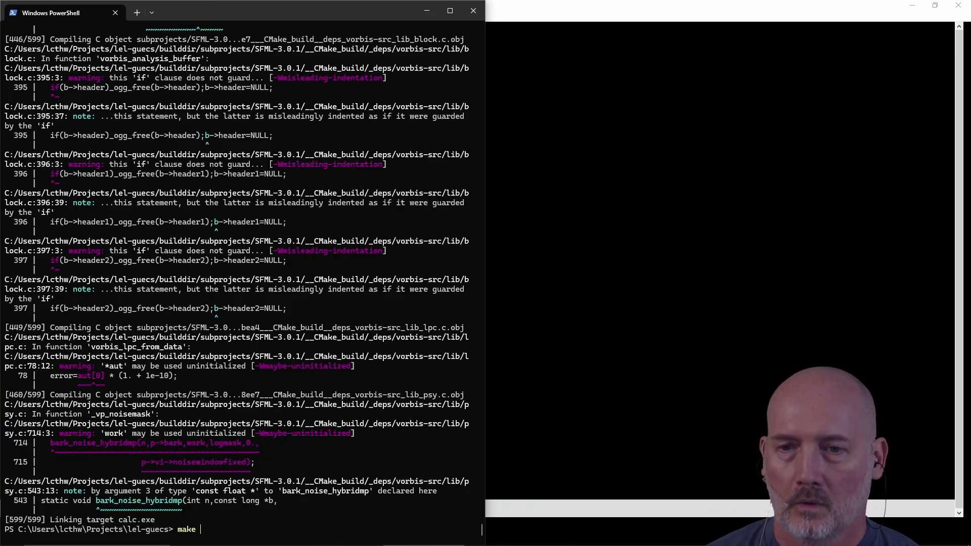
type("run")
key("Return")
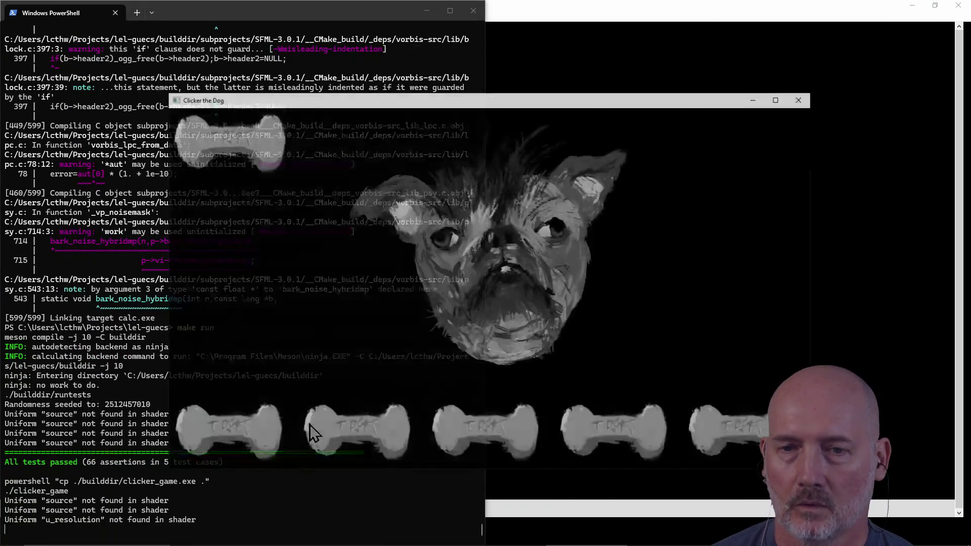
left_click(491, 301)
left_click(494, 296)
left_click(494, 295)
left_click(494, 295)
left_click(494, 296)
left_click(494, 295)
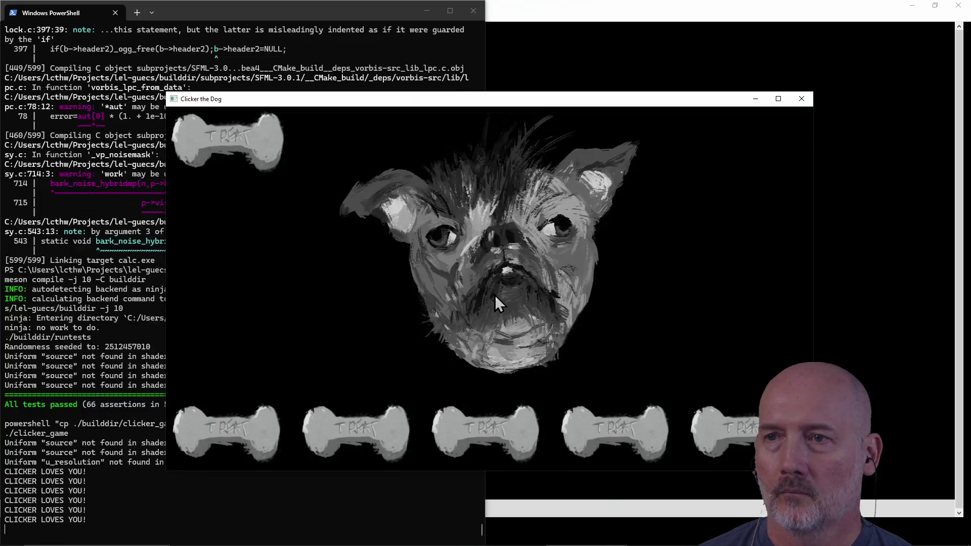
left_click(494, 296)
left_click(802, 99)
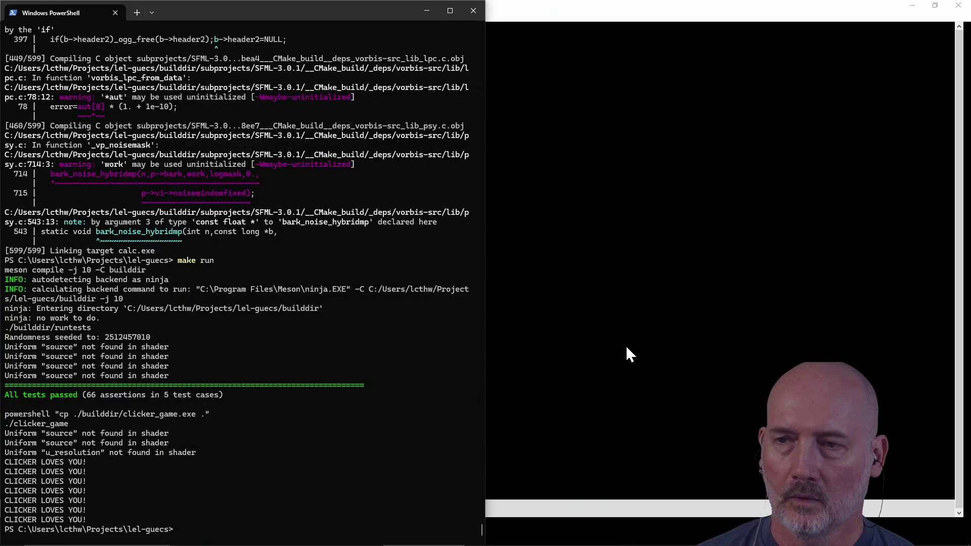
left_click(620, 348)
- Open src\guecs\ui.cpp by browsing with :e ./ and filtering the file list for ui.c
type(":e ./")
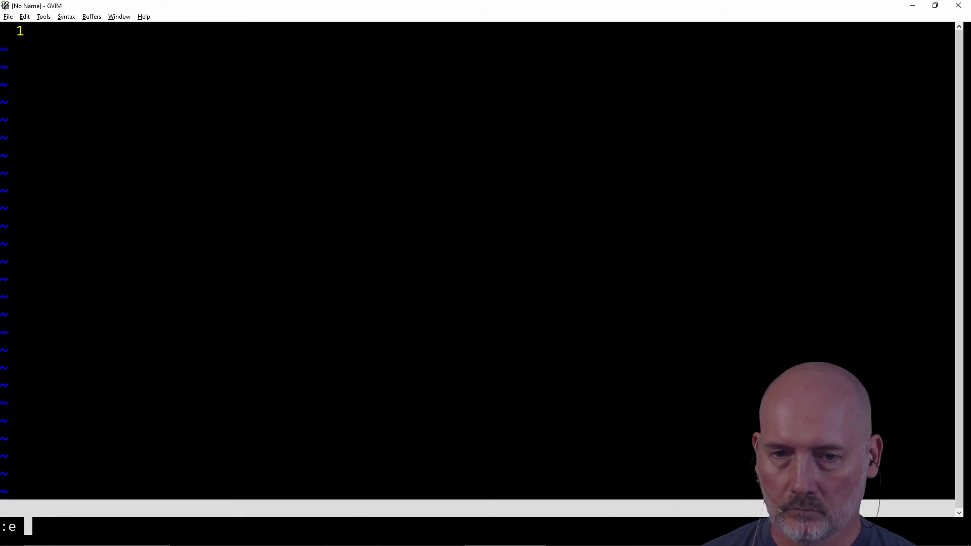
key("Return")
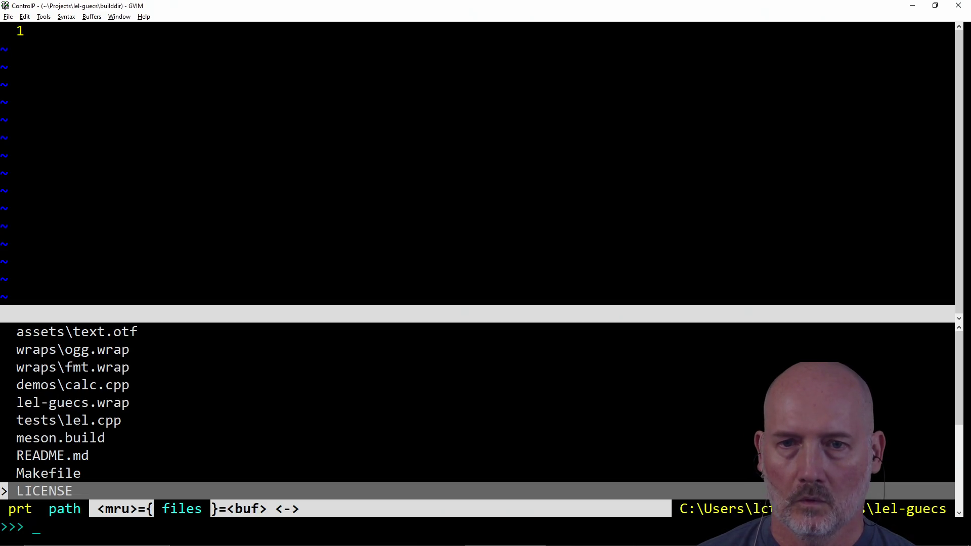
key("Up")
key("Up")
key("Up")
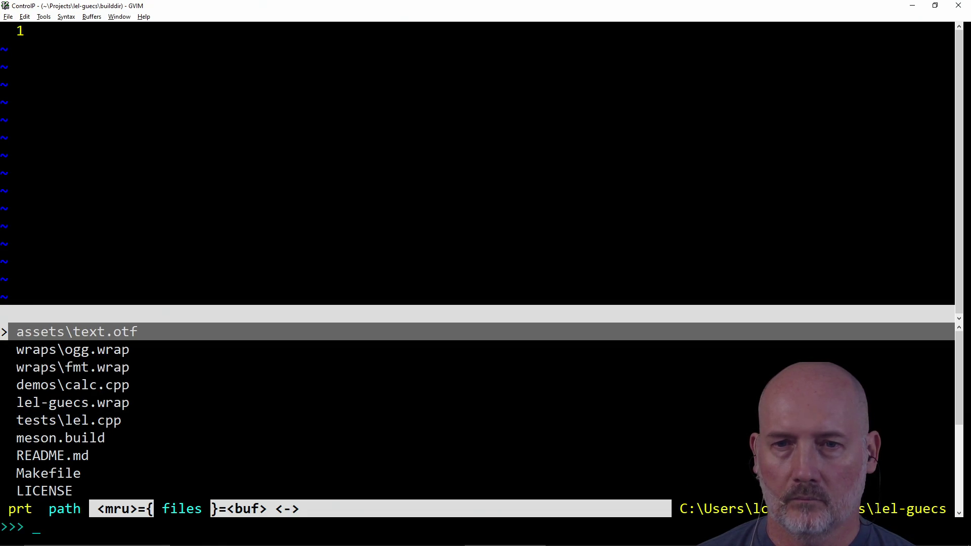
key("Down")
key("Down")
key("Down")
type("ui")
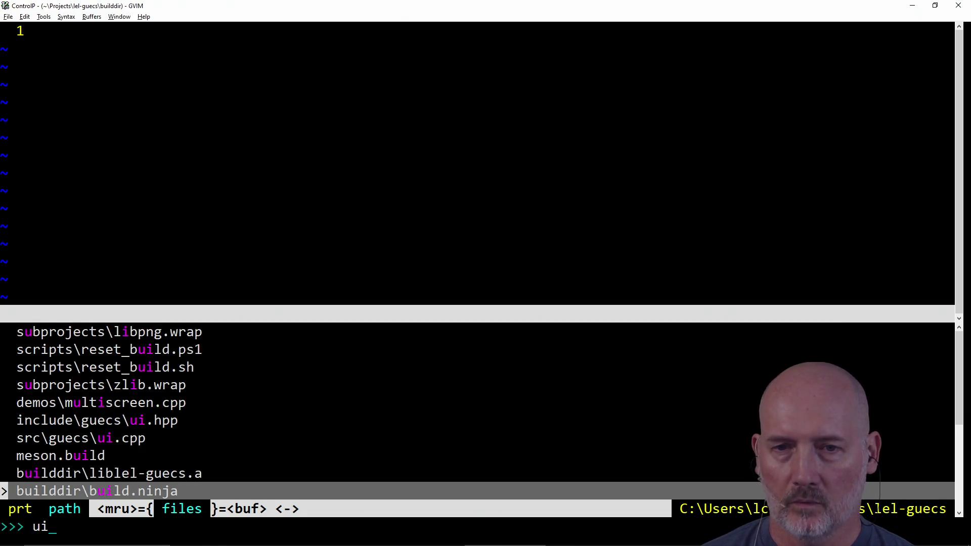
type(".c")
key("Return")
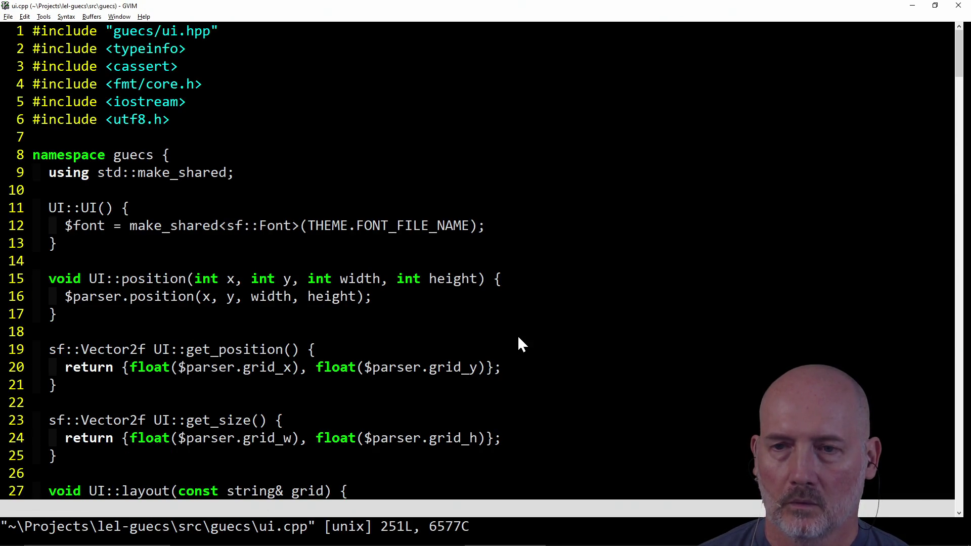
- Load the project's .vimrc_proj settings and inspect the UI constructor on lines 11–13 of ui.cpp
type(":so ..\\.vimrc_proj")
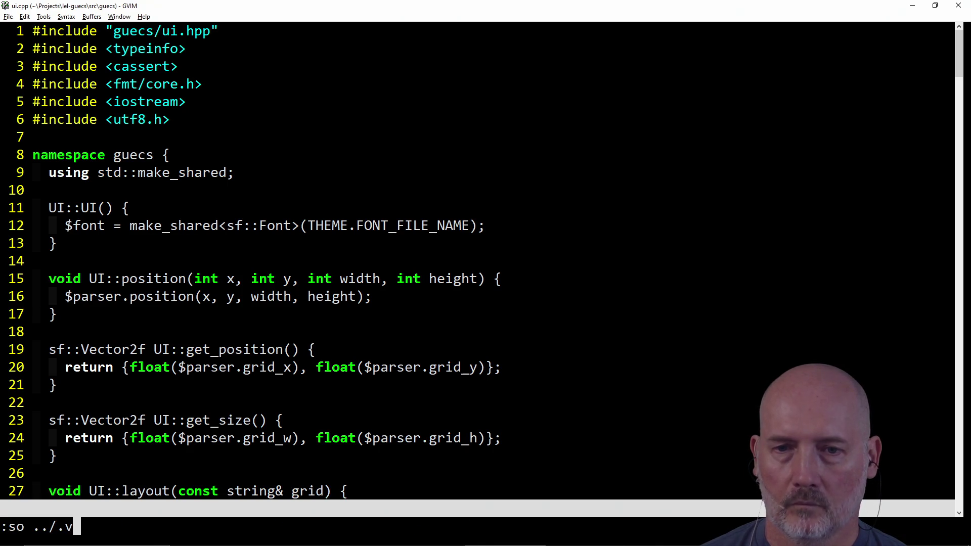
key("Return")
key("j")
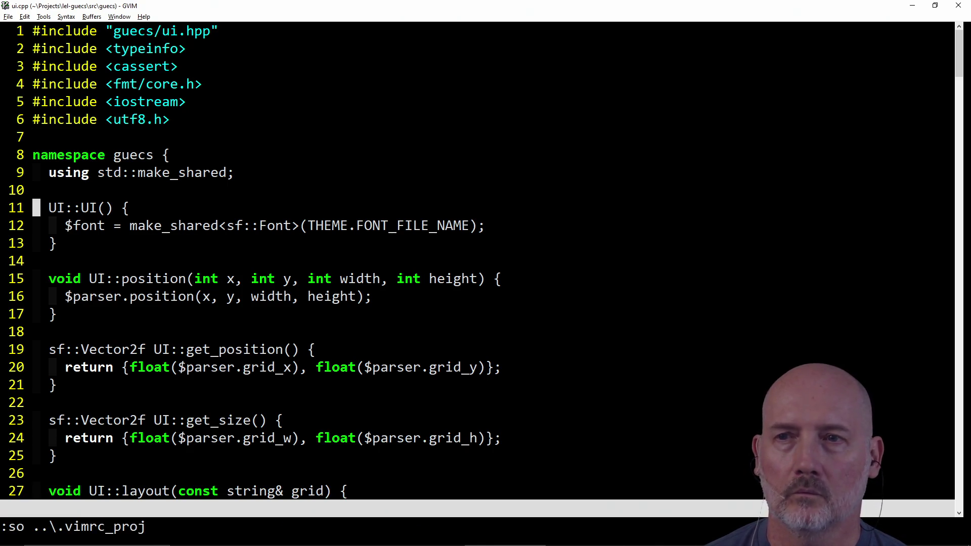
scroll(503, 363, "down", 20)
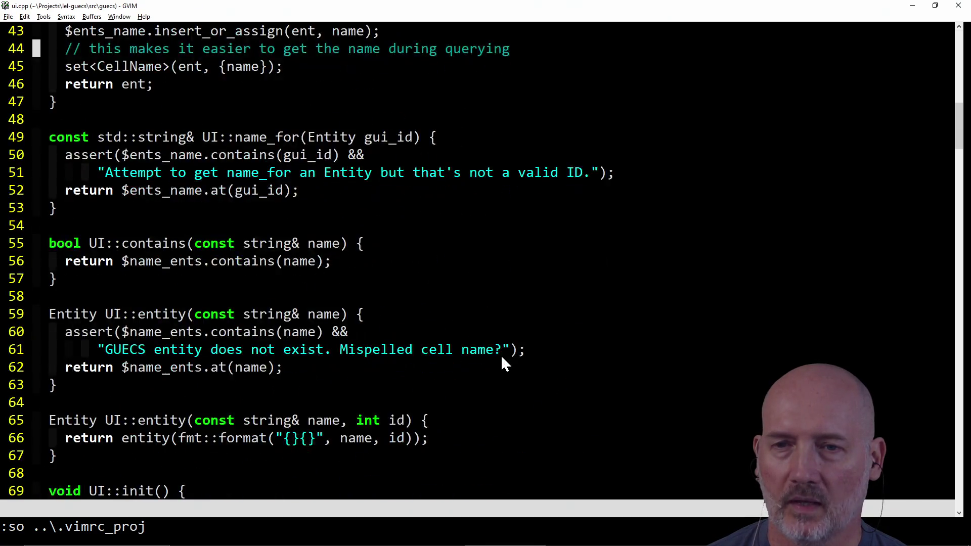
scroll(503, 363, "up", 20)
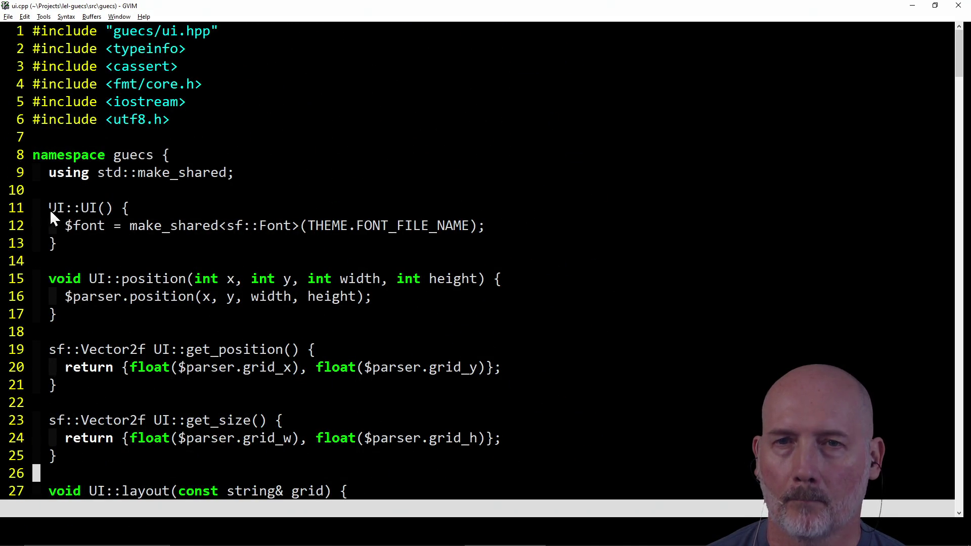
left_click(52, 211)
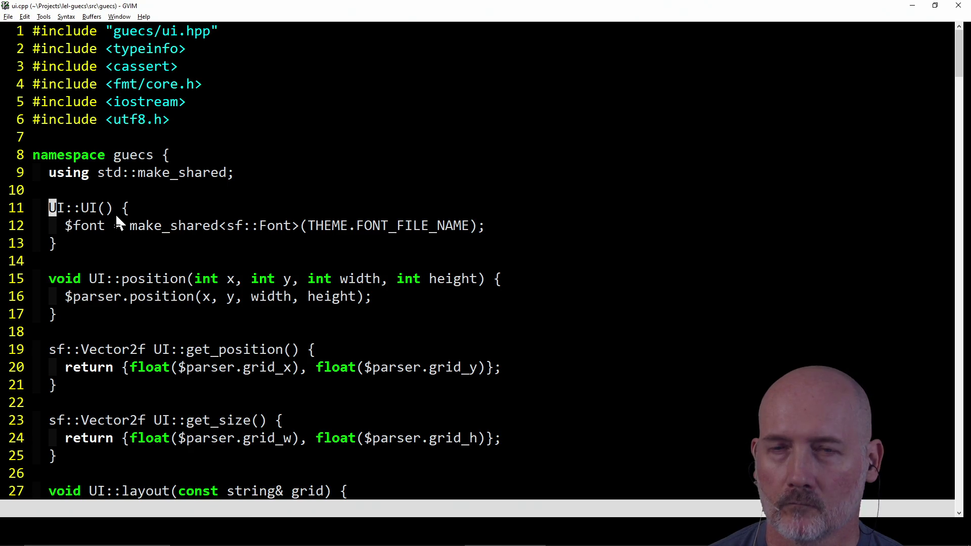
left_click(98, 248)
- Scroll through the rest of ui.cpp down to get_size's closing brace on line 25
scroll(99, 251, "down", 19)
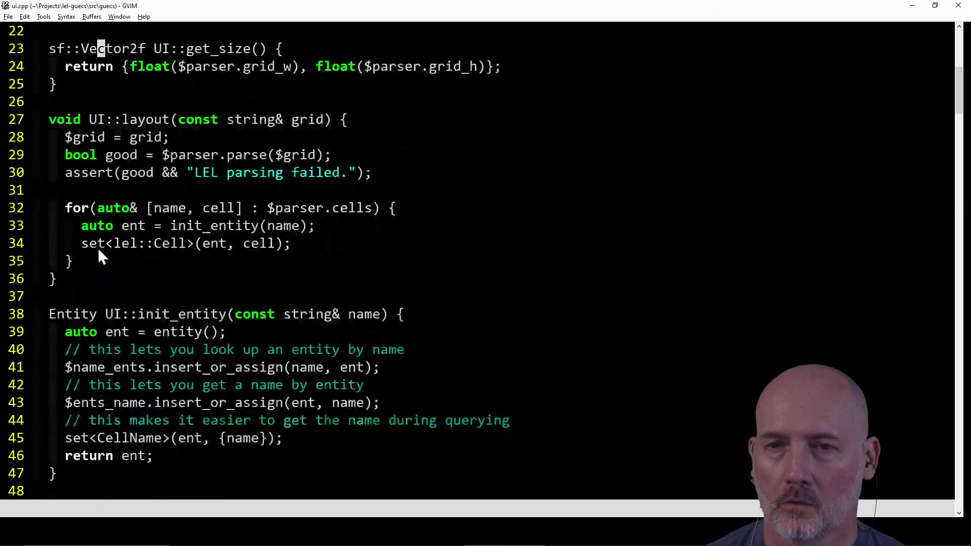
scroll(100, 251, "down", 9)
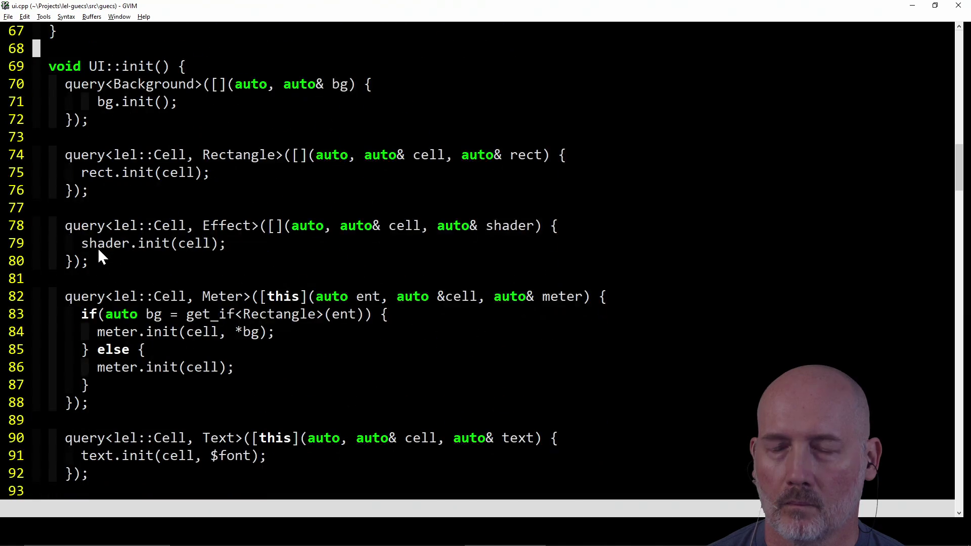
scroll(98, 247, "down", 3)
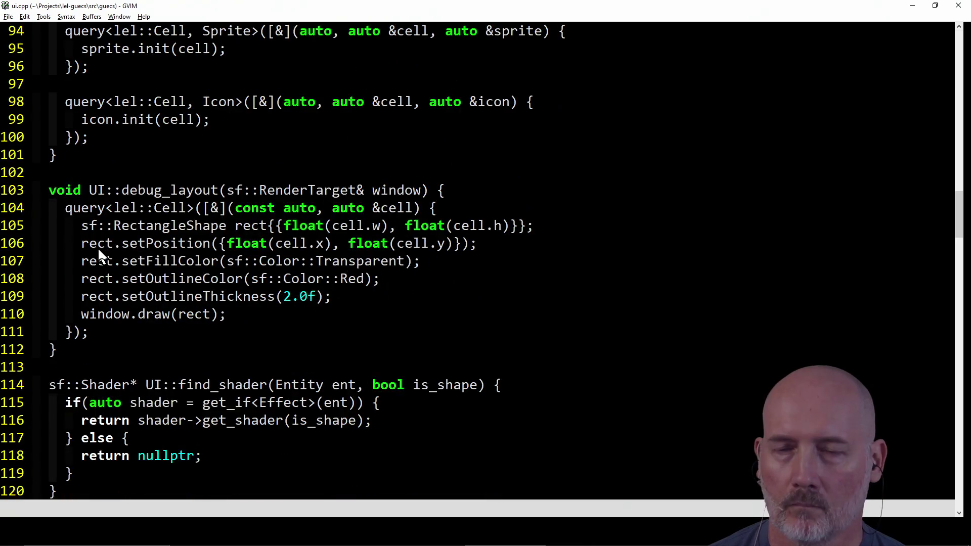
scroll(98, 248, "up", 18)
scroll(98, 247, "up", 13)
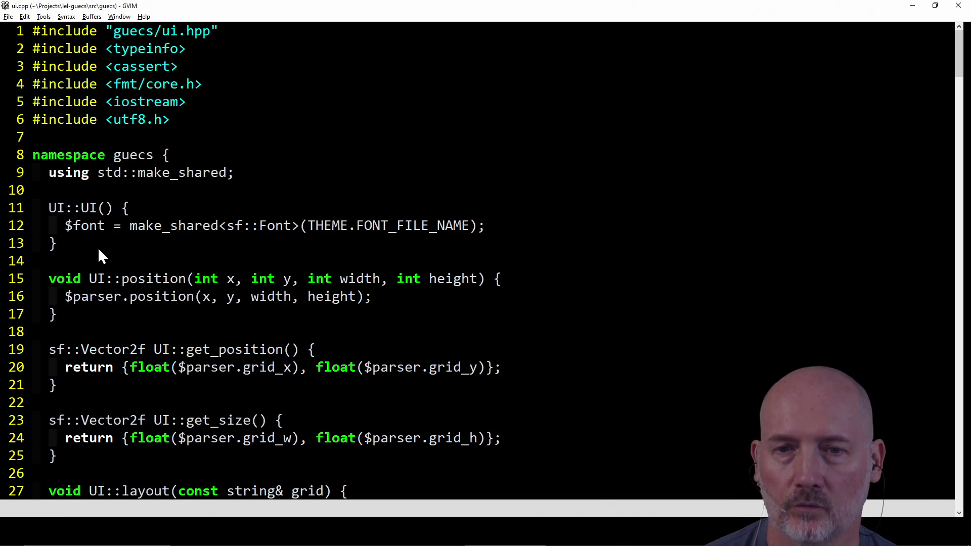
key("k")
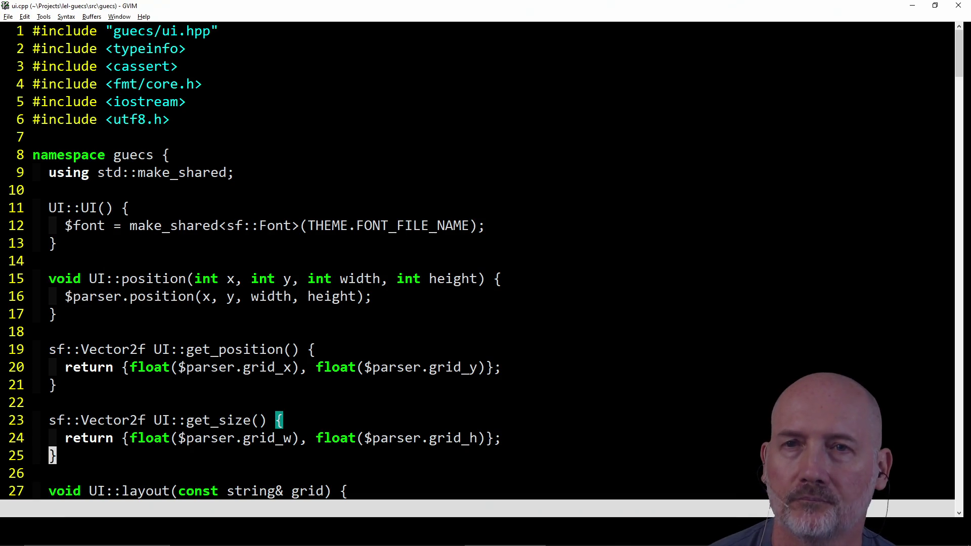
- Open the CtrlP fuzzy finder for the lel-guecs project files
type(":e")
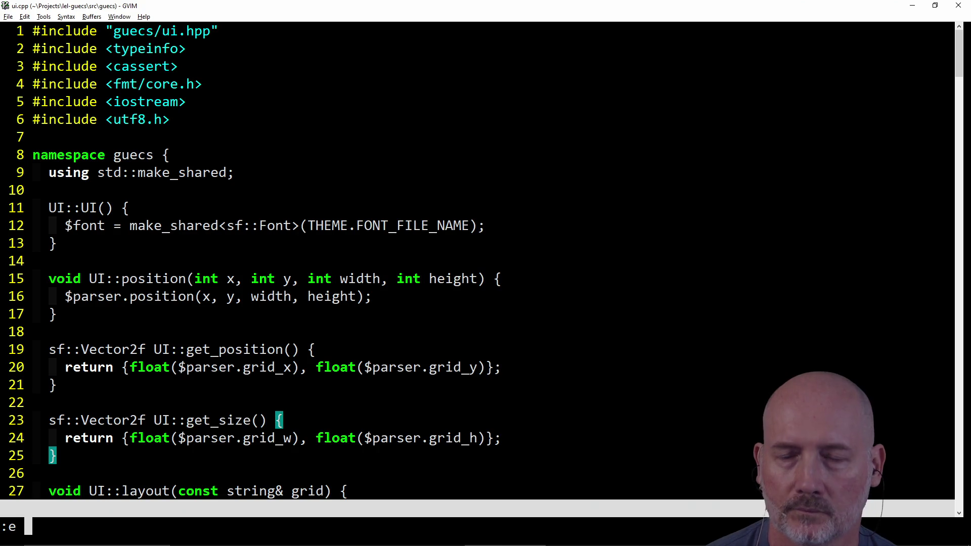
key("Escape")
key("ctrl+p")
type("me")
key("BackSpace")
key("BackSpace")
- Filter the finder by 'compone' and open src\guecs\sfml\components.cpp
type("compone")
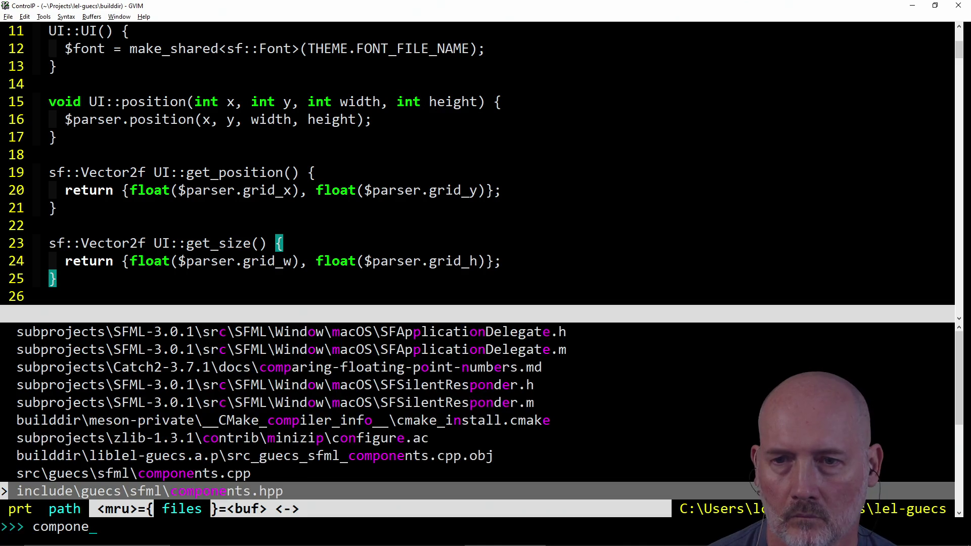
key("Up")
key("Return")
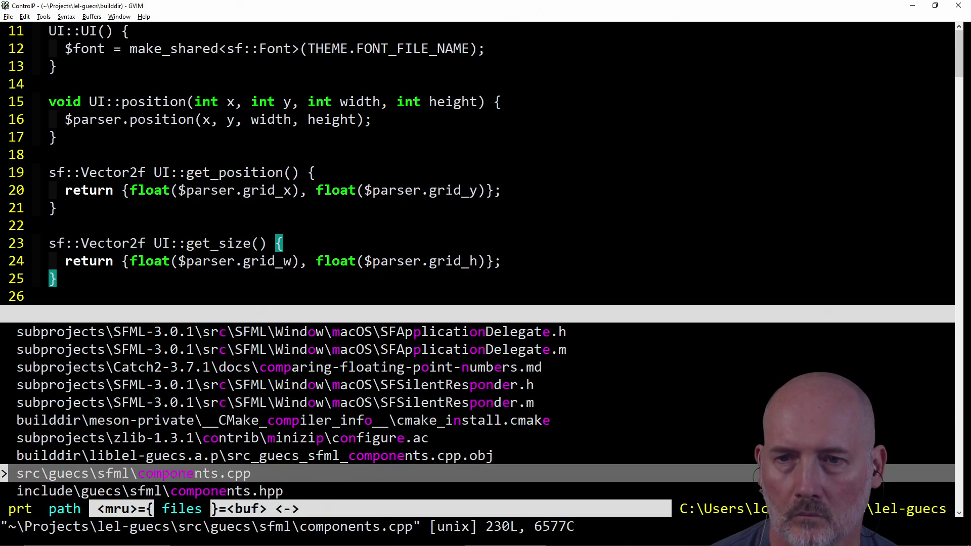
- Search for Meter and settle on the start of Meter::render at line 120
type("/Meter")
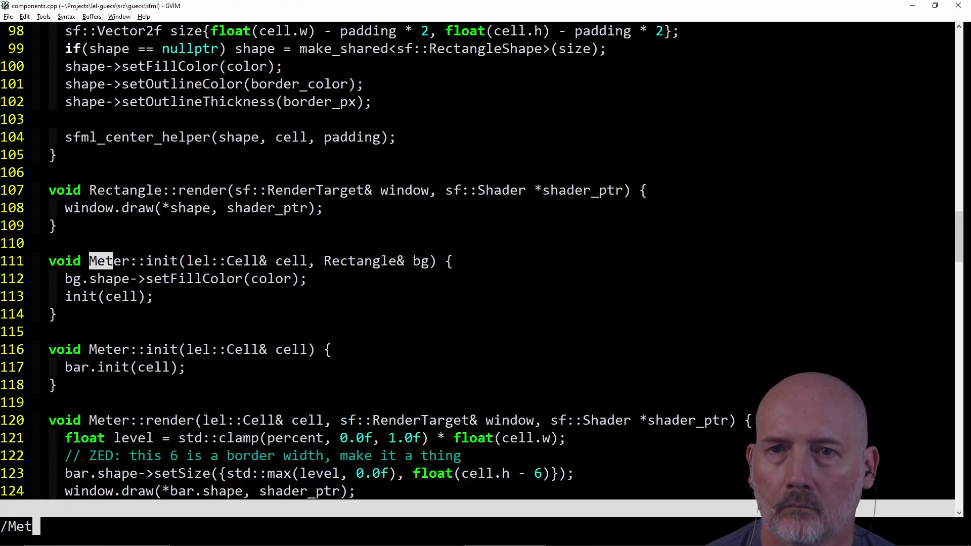
key("Return")
key("j")
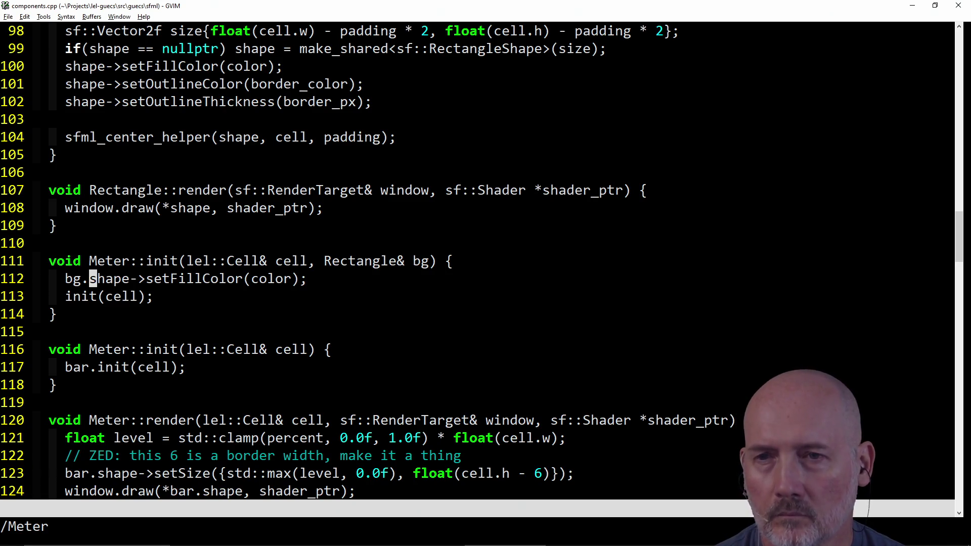
key("j")
key("j")
key("j")
key("k")
key("k")
key("k")
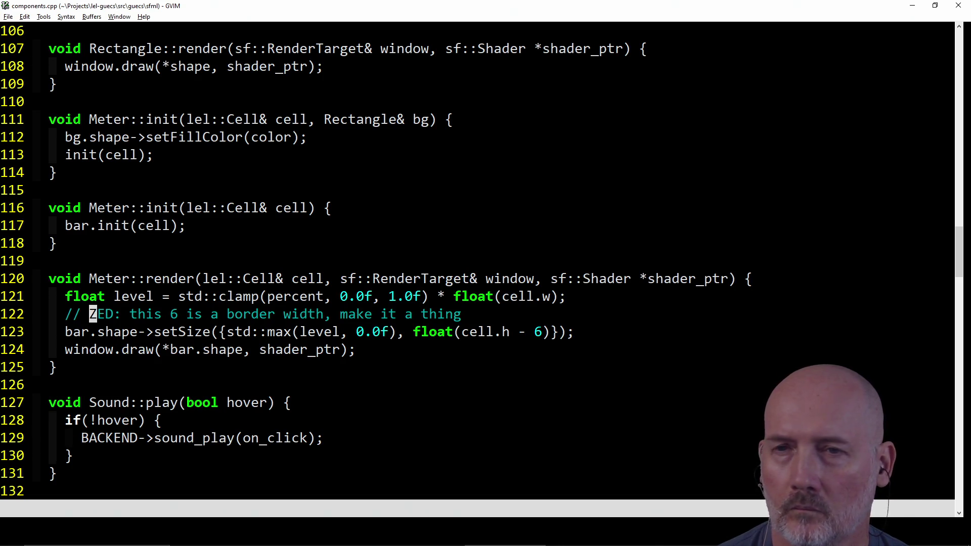
key("k")
key("k")
key("h")
key("h")
key("h")
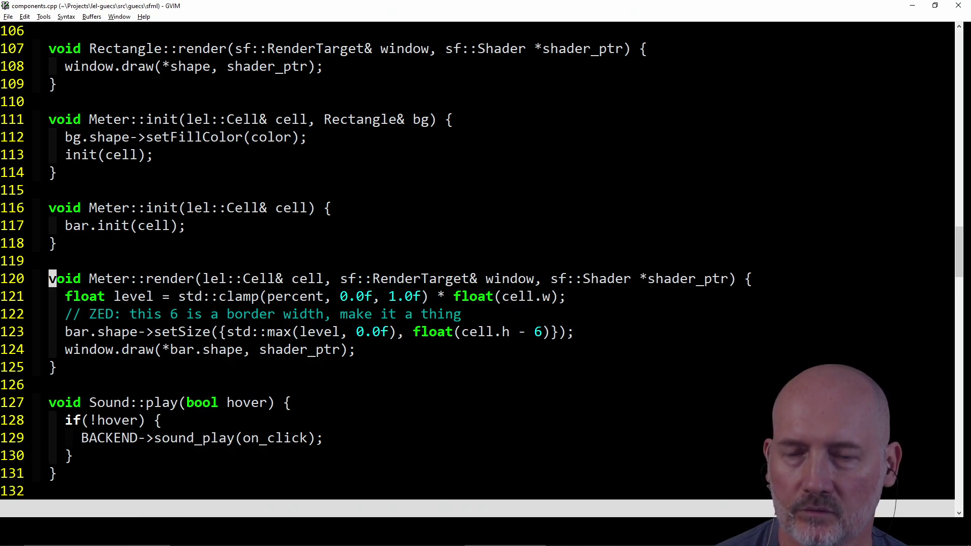
key("alt+Tab")
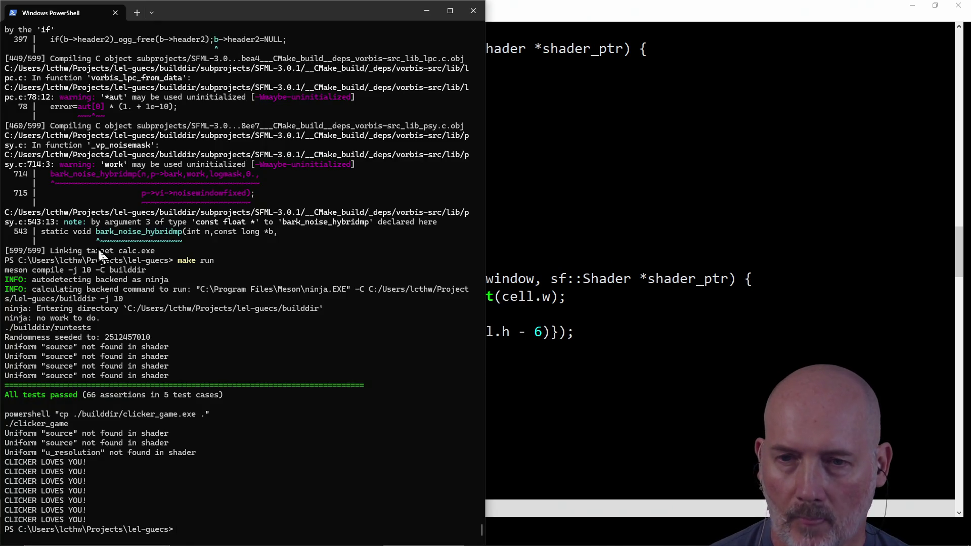
- In PowerShell, change into under_the_ashland_dome and launch under_the_dome.exe
key("alt+Tab")
key("alt+Tab")
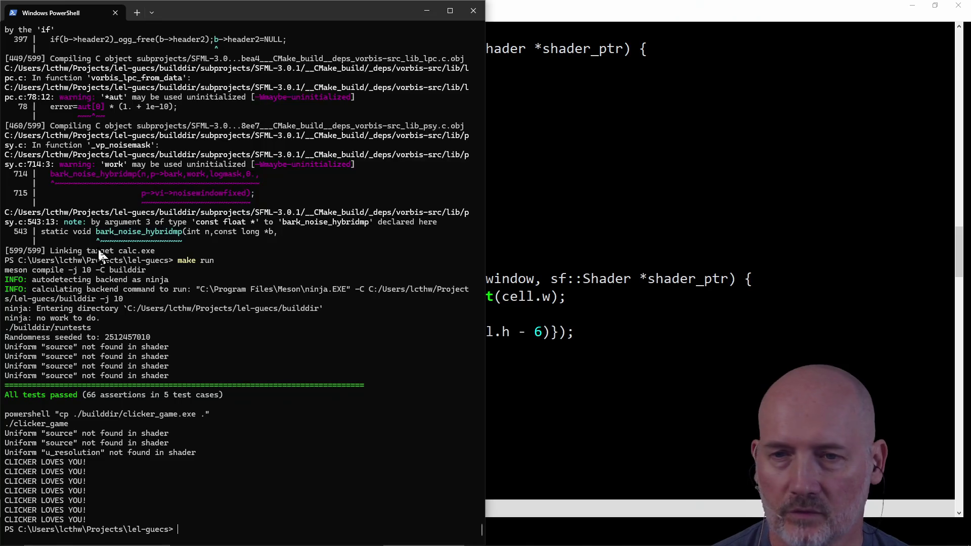
type("e")
key("Tab")
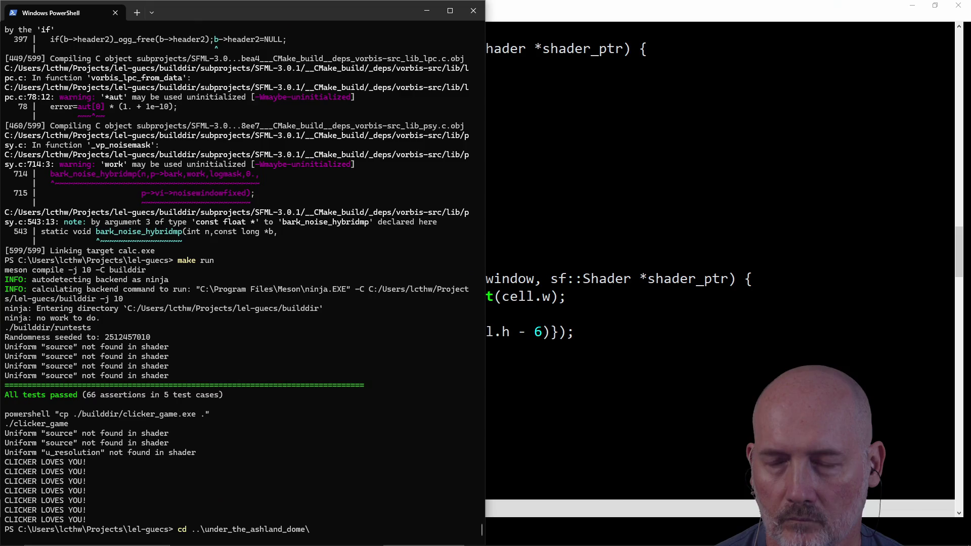
key("Return")
type(".\\u")
key("Tab")
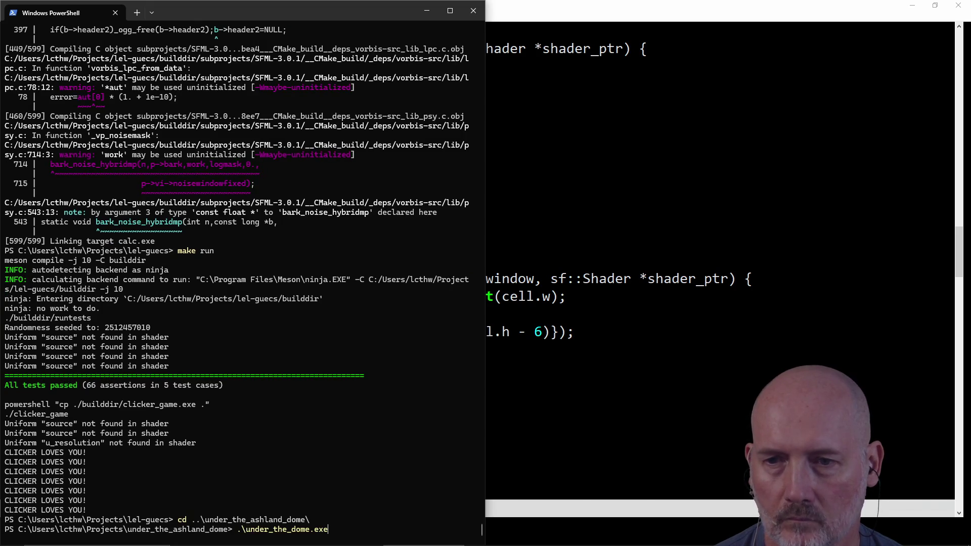
key("Return")
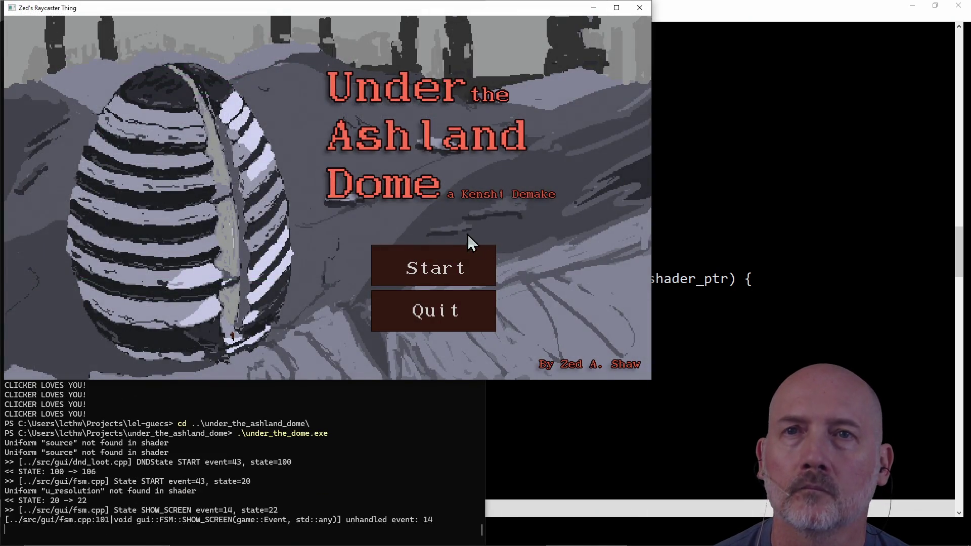
- Start a game to see the Attack 50 / Toughness 10 panel, then close it
left_click(451, 274)
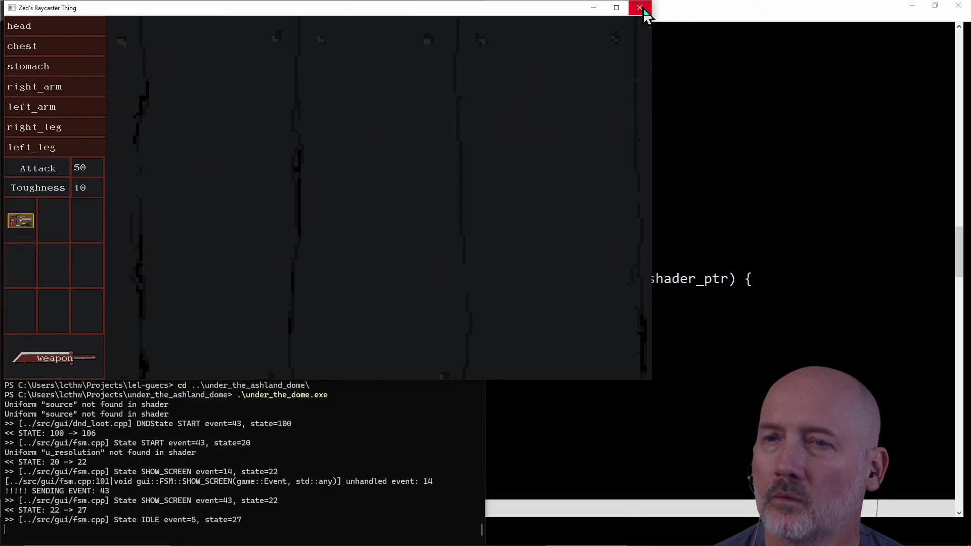
left_click(640, 7)
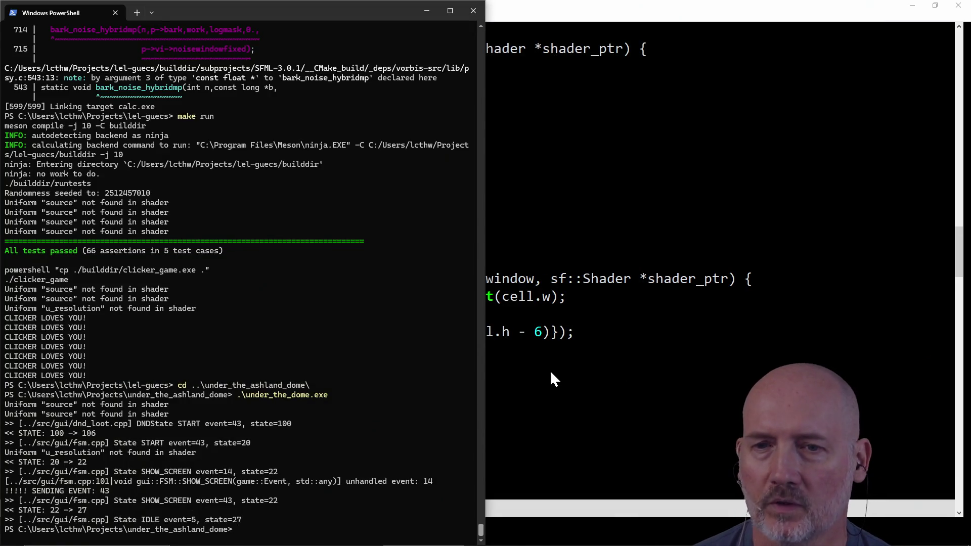
left_click(550, 370)
- Move the terminal back into the lel-guecs project folder
key("alt+Tab")
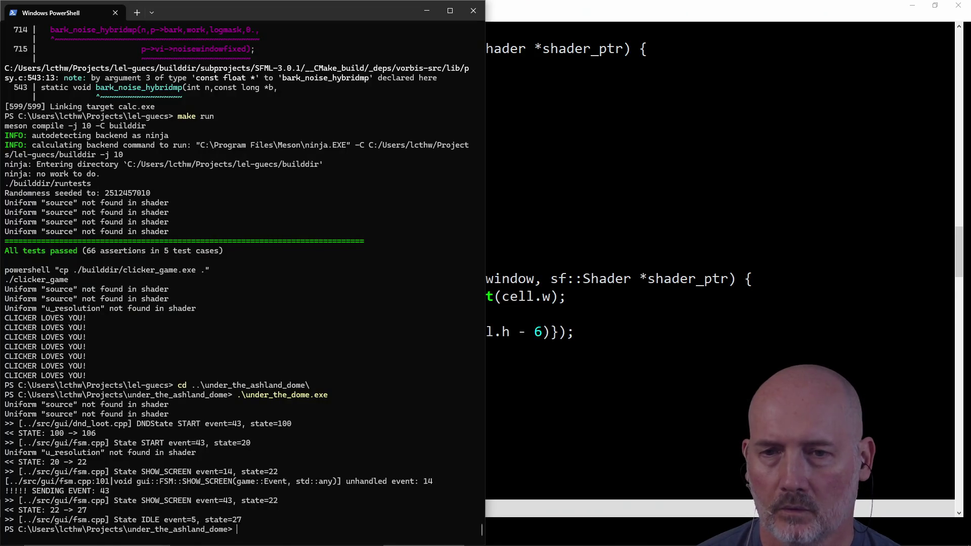
key("Tab")
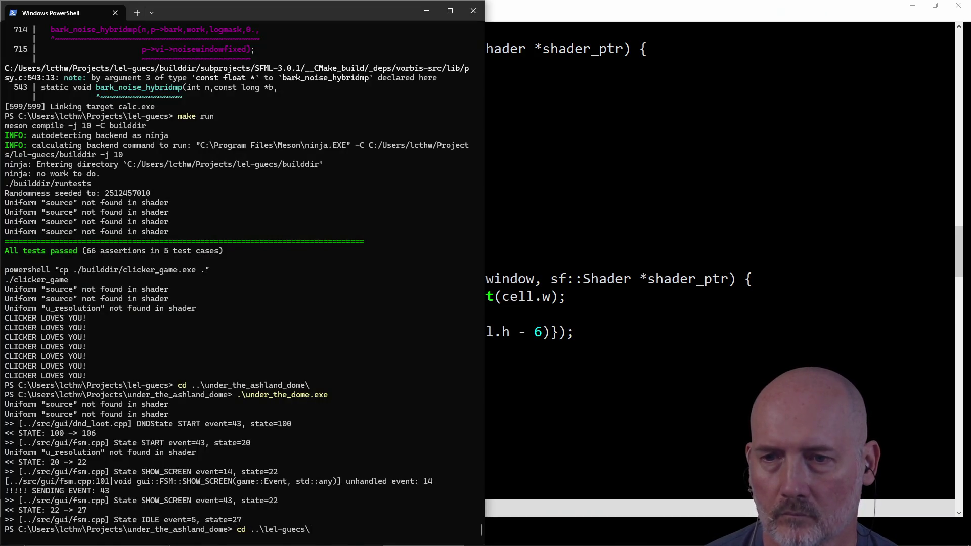
key("Return")
left_click(529, 335)
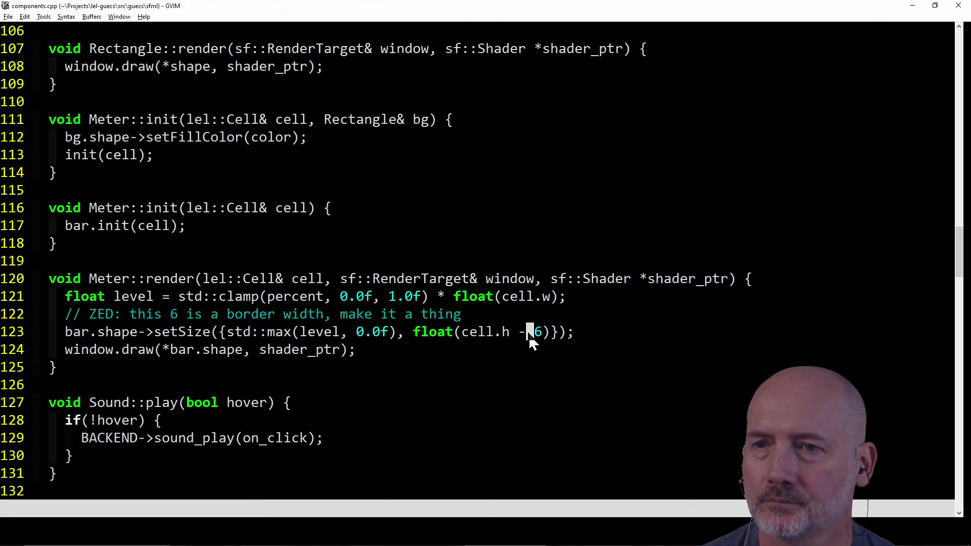
type(":e")
key("Escape")
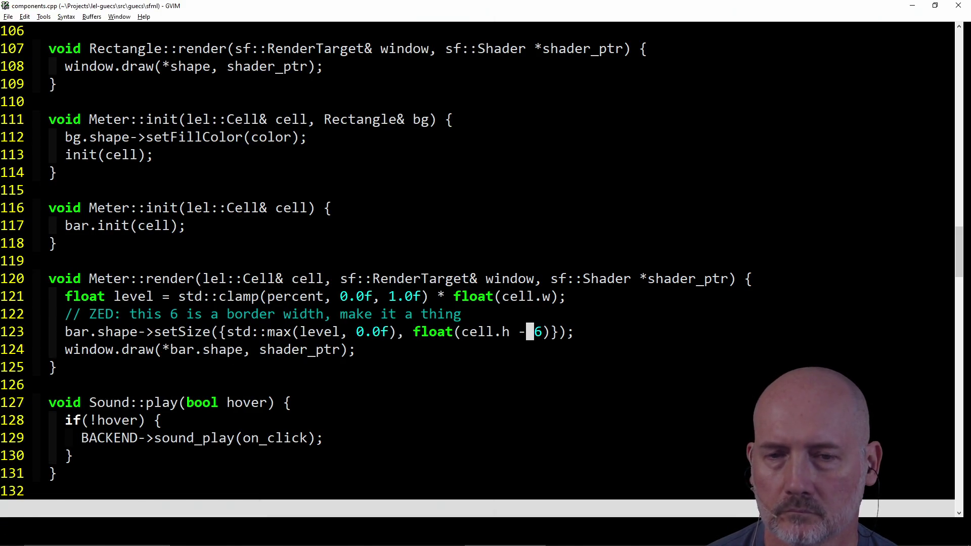
- List the demos folder: calc.cpp, clicker_game.cpp and multiscreen.cpp
key("alt+Tab")
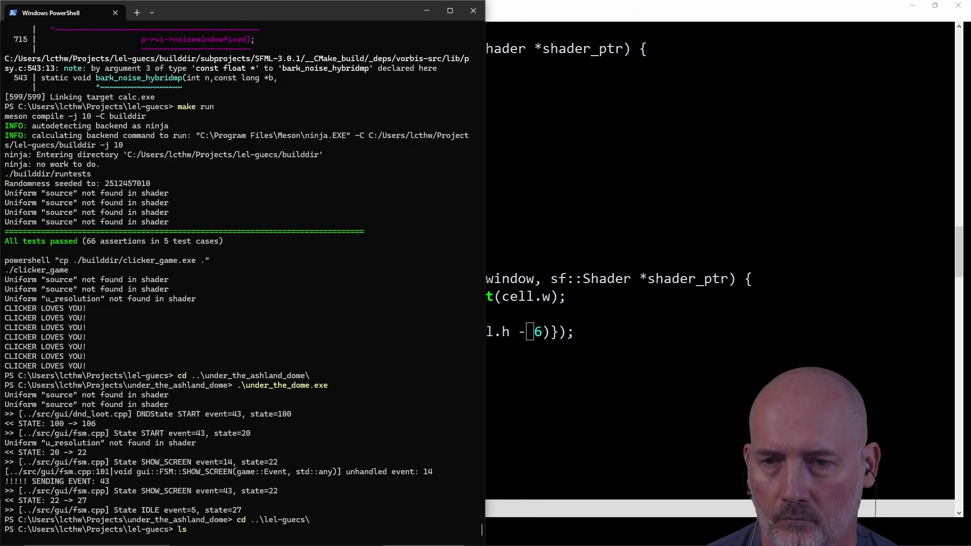
key("Tab")
key("Return")
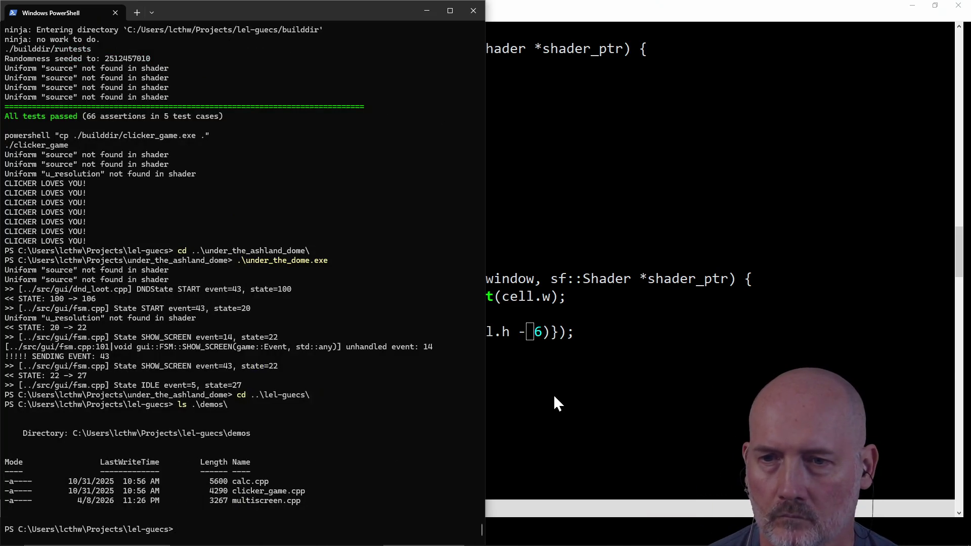
key("alt+Tab")
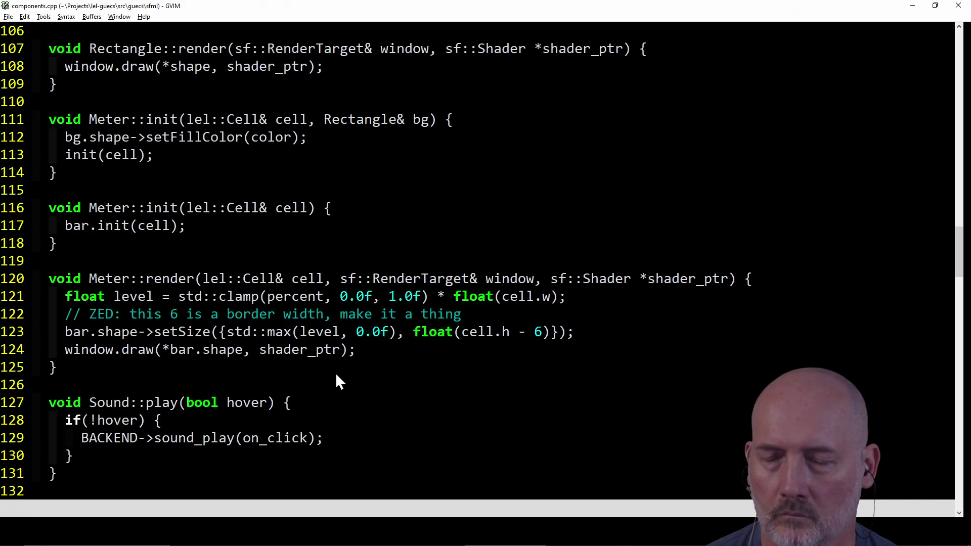
key("alt+Tab")
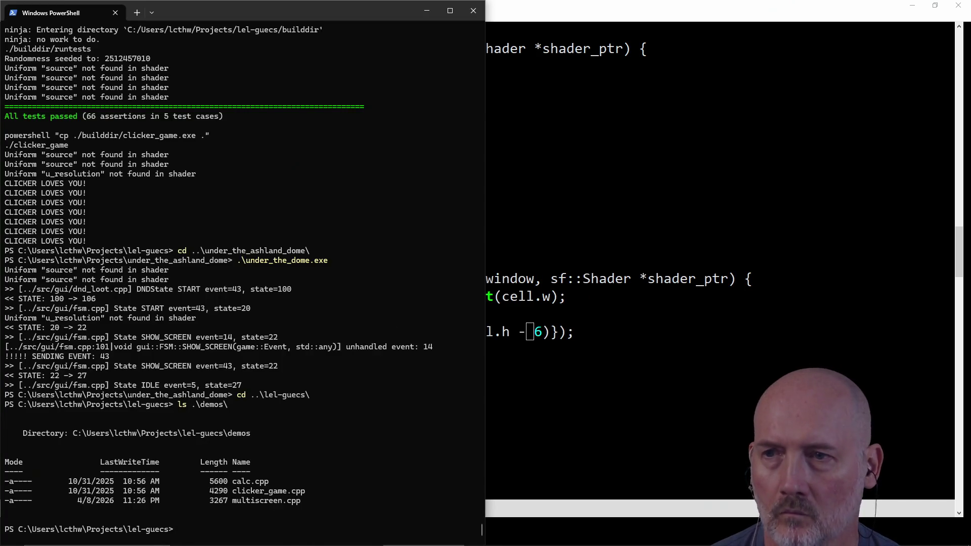
- Open ../meson.build in GVIM and jump to the multiscreen executable definition
left_click(499, 366)
type(":e ")
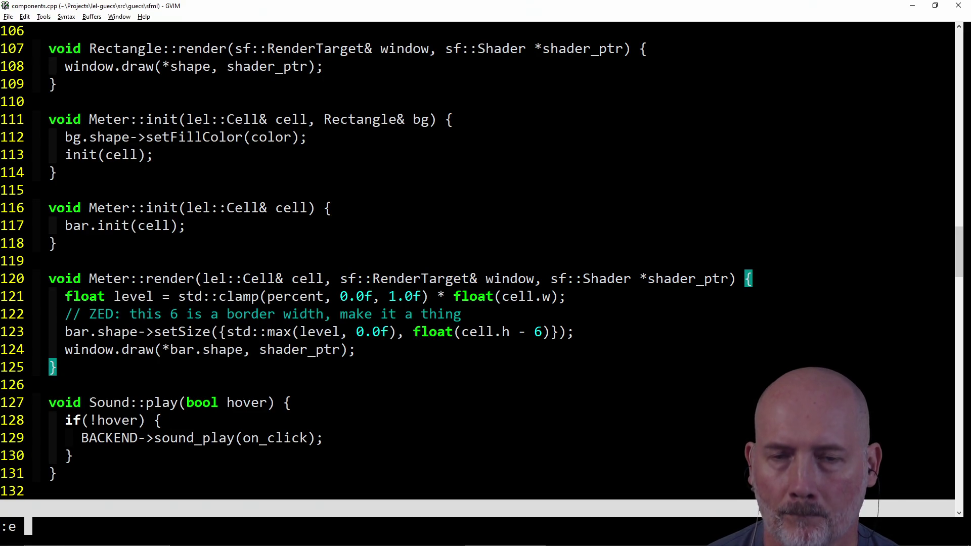
type("../me")
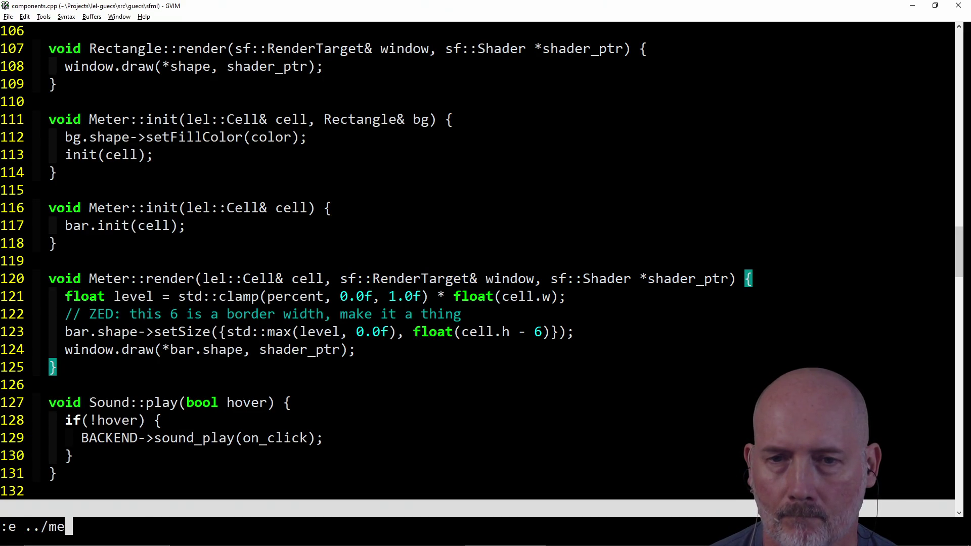
key("Tab")
key("Return")
type("/multi")
key("Return")
- Start typing the .\builddir\ path at the PowerShell prompt
key("alt+Tab")
type("b")
key("Tab")
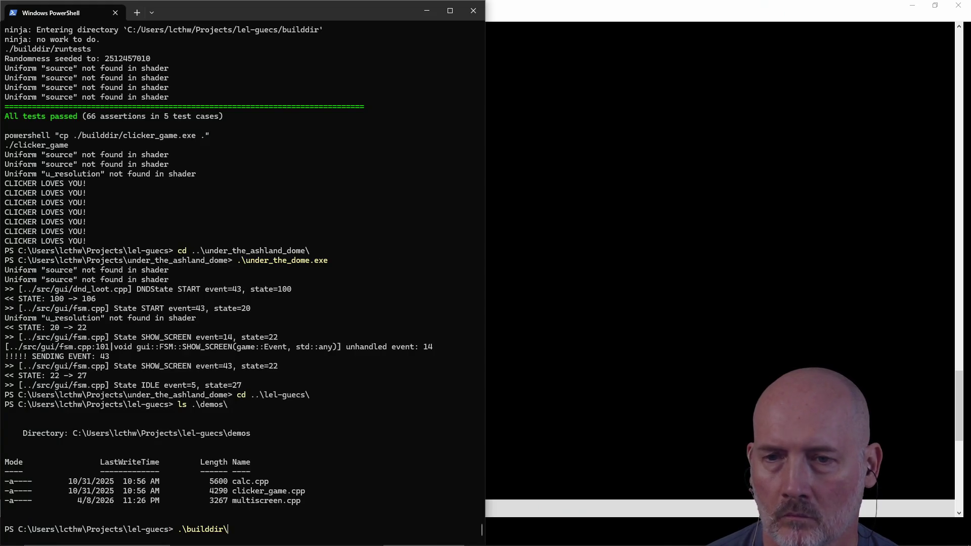
- Run builddir\multiscreen.exe and click the test1 and hello panes several times
key("Tab")
key("Return")
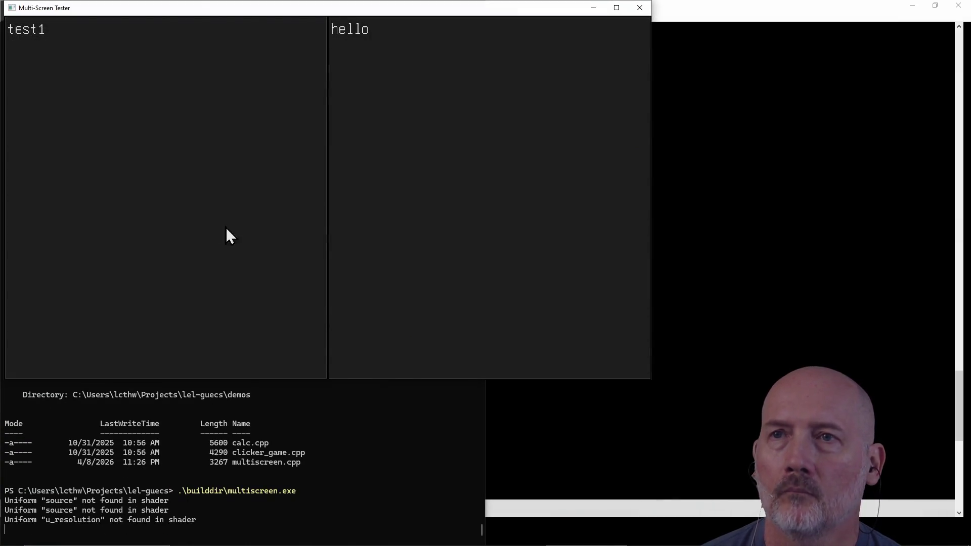
left_click(226, 228)
left_click(390, 202)
left_click(118, 213)
left_click(118, 212)
left_click(118, 213)
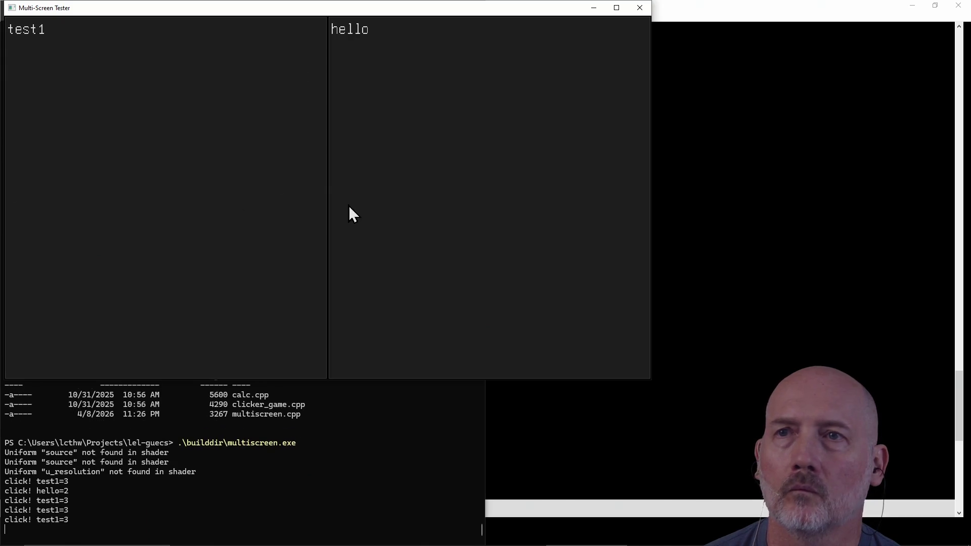
left_click(349, 207)
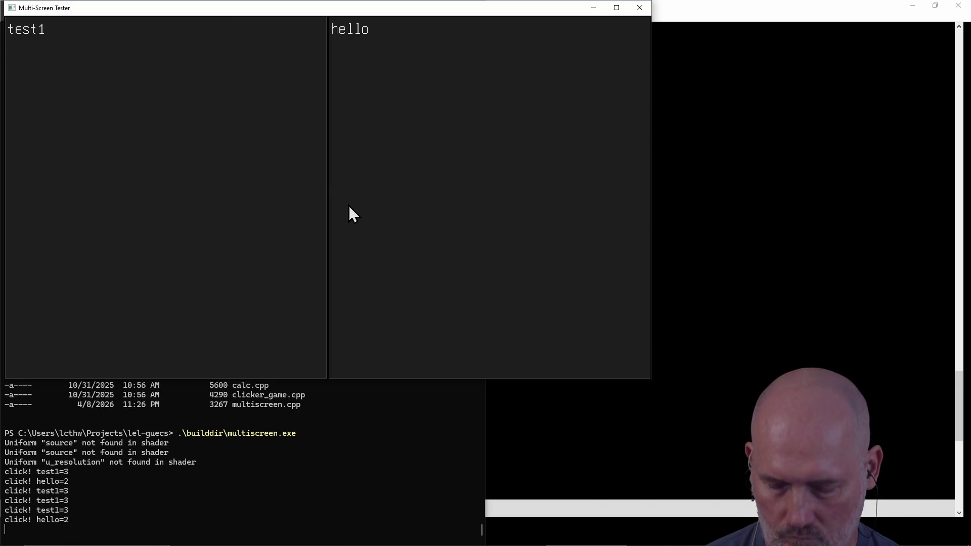
- Cycle between the test1/hello, test2/sonice and test3 screens with arrow keys, then close the tester
key("Right")
key("Left")
key("Right")
key("Right")
key("Left")
key("Left")
key("Left")
key("Left")
key("Right")
key("Right")
key("Left")
key("Left")
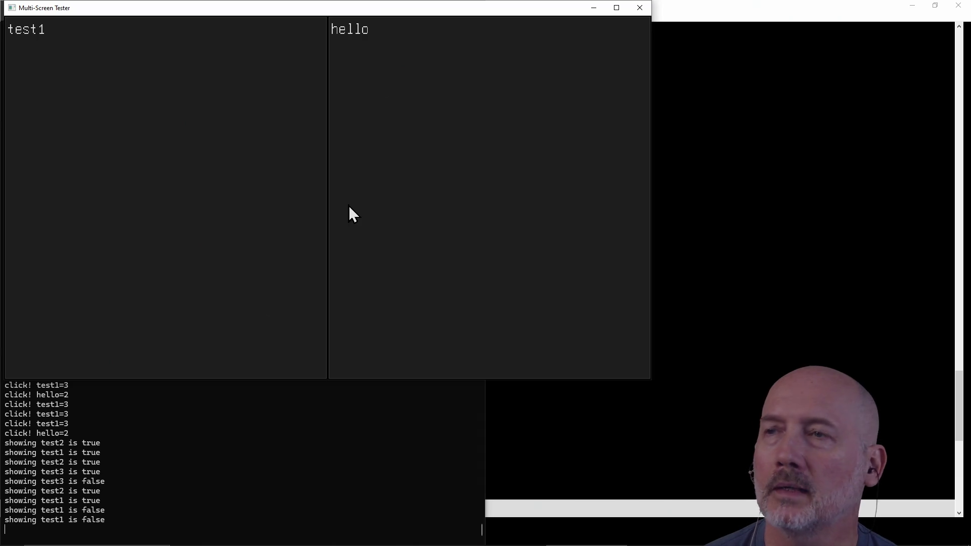
left_click(640, 9)
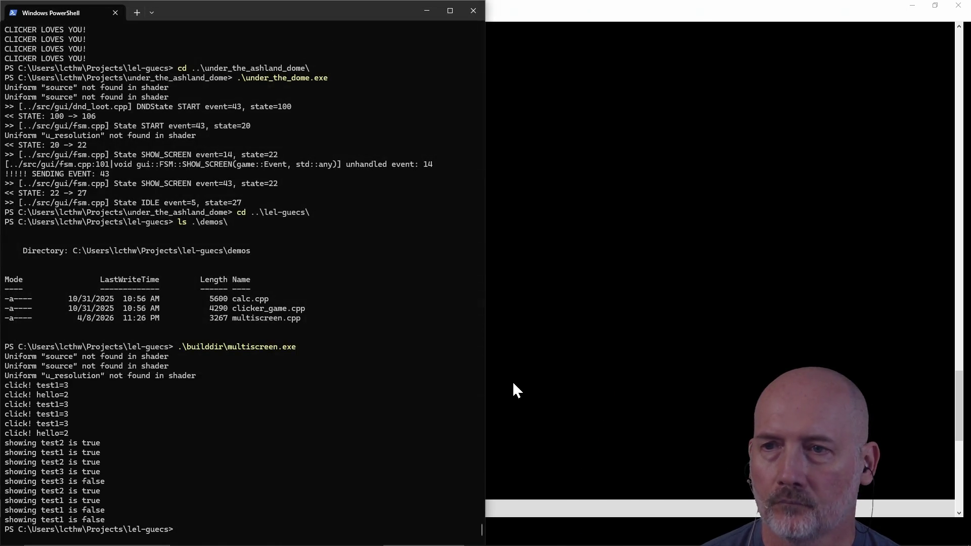
left_click(508, 379)
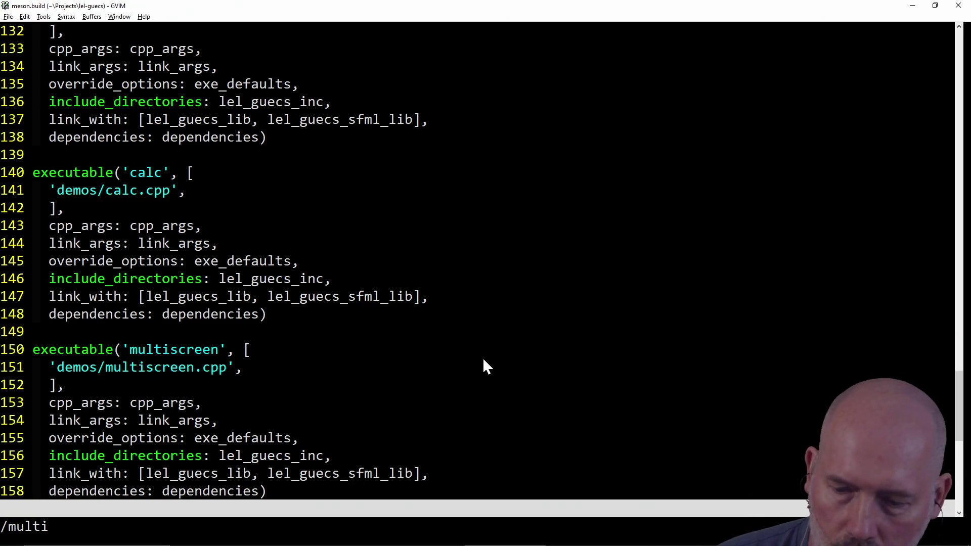
- Create demos/meters.cpp and read in the contents of demos/multiscreen.cpp
type(":e ..")
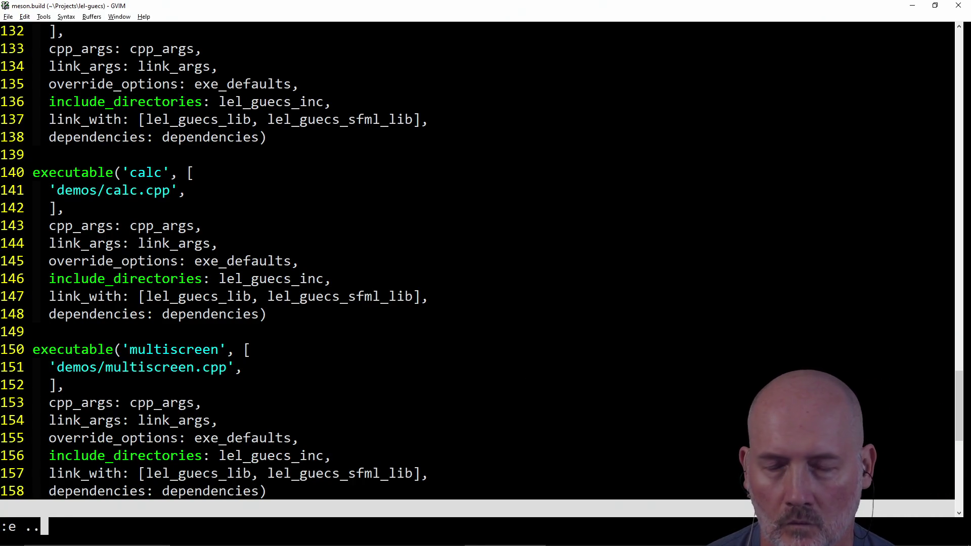
type("/dem")
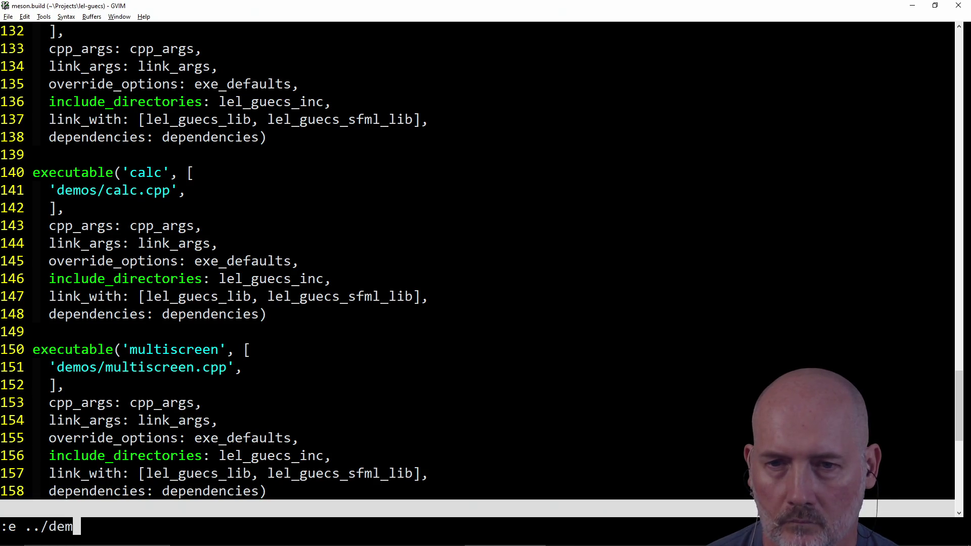
type("os/meter")
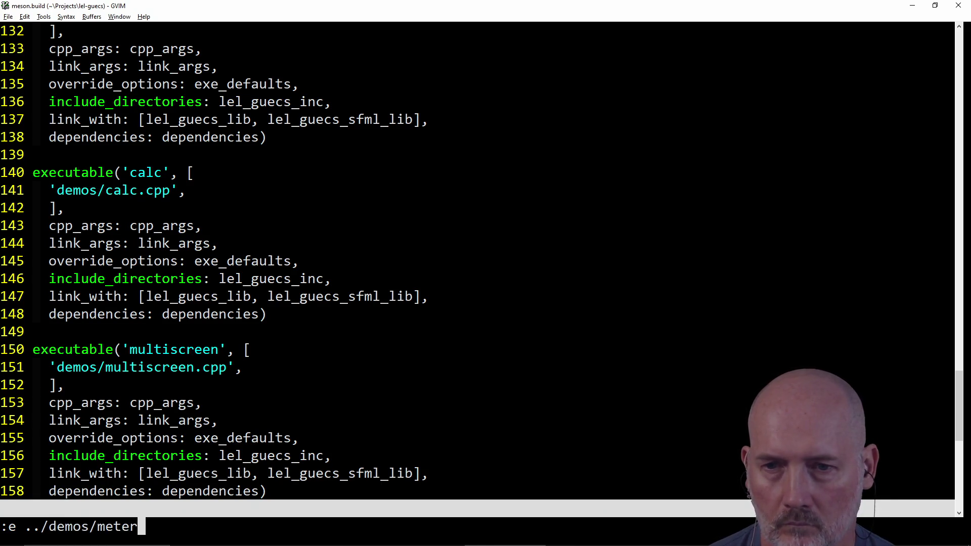
type("s.cpp")
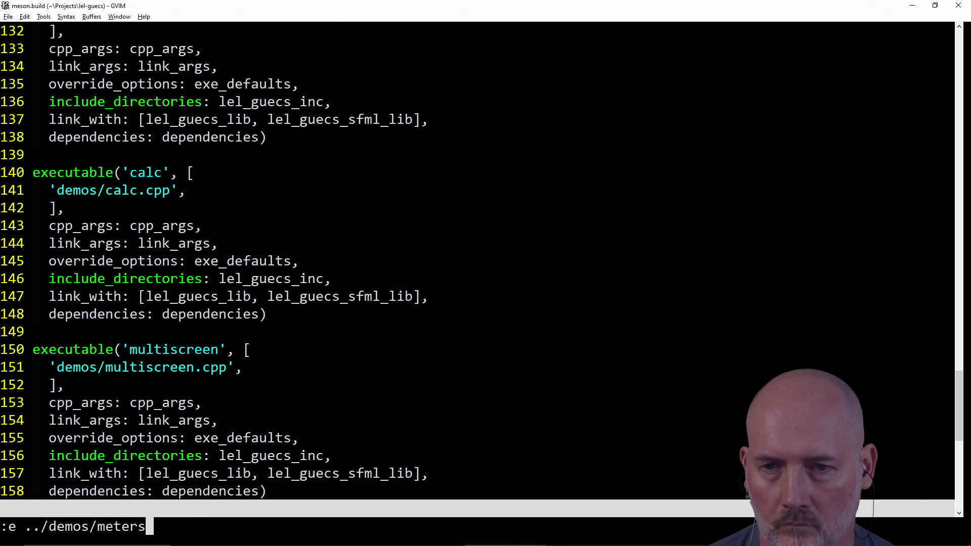
key("Return")
type(":r ../dmo")
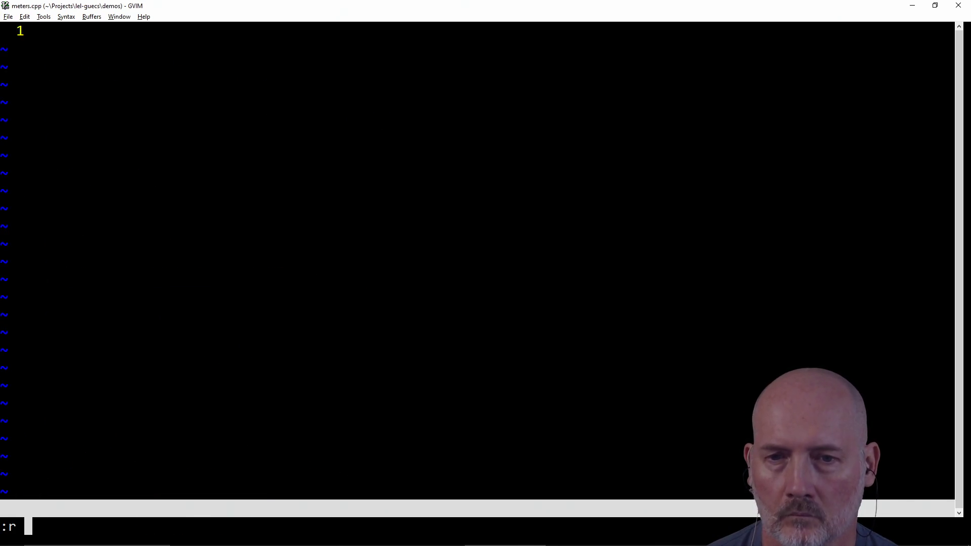
key("BackSpace")
key("BackSpace")
type("emos\\m")
key("Tab")
type("m")
key("Tab")
key("Return")
- Delete the empty first line and move down to the TestScreen struct
key("k")
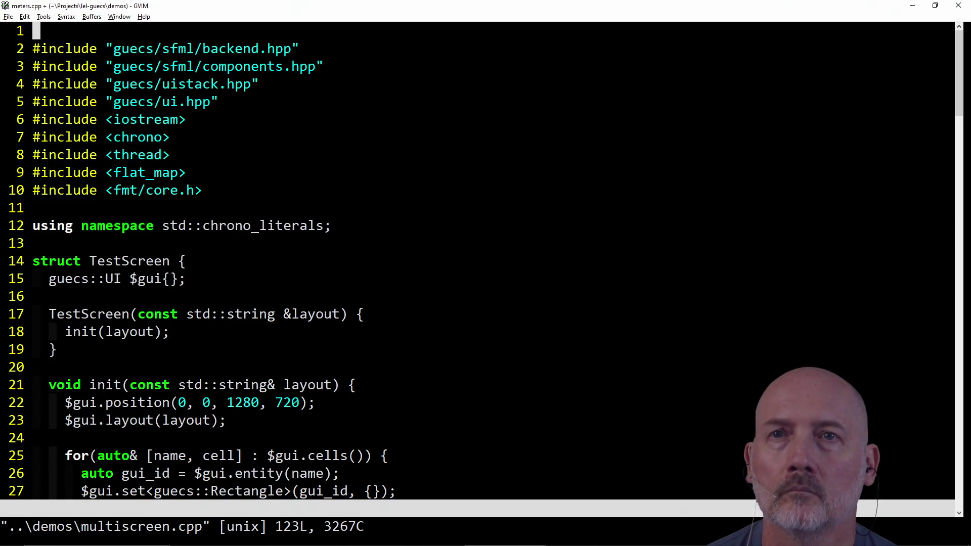
key("d")
key("d")
key("j")
key("j")
key("j")
key("braceright")
key("j")
key("j")
key("j")
key("k")
key("V")
key("j")
- Line-select the struct body down to line 49, then cancel the selection
key("braceright")
key("j")
key("j")
key("j")
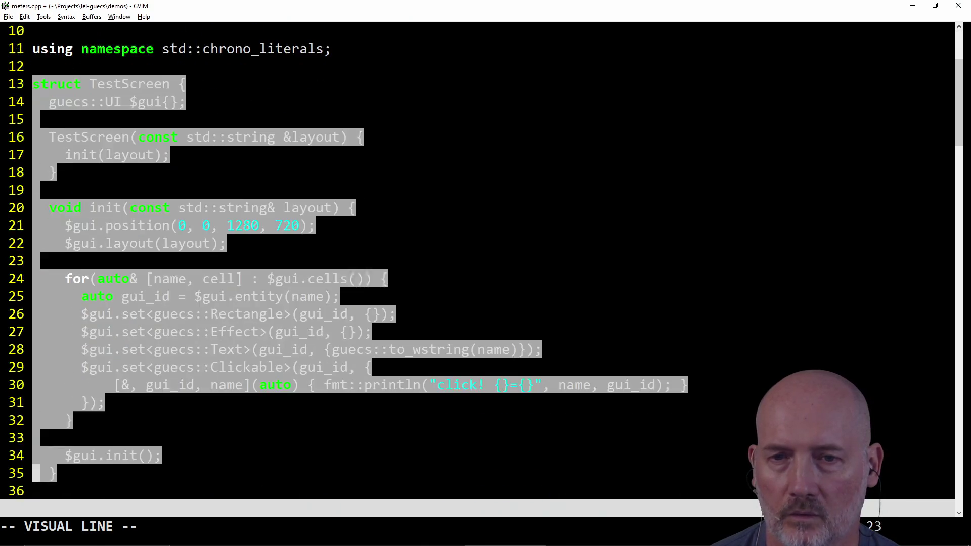
key("j")
key("j")
key("j")
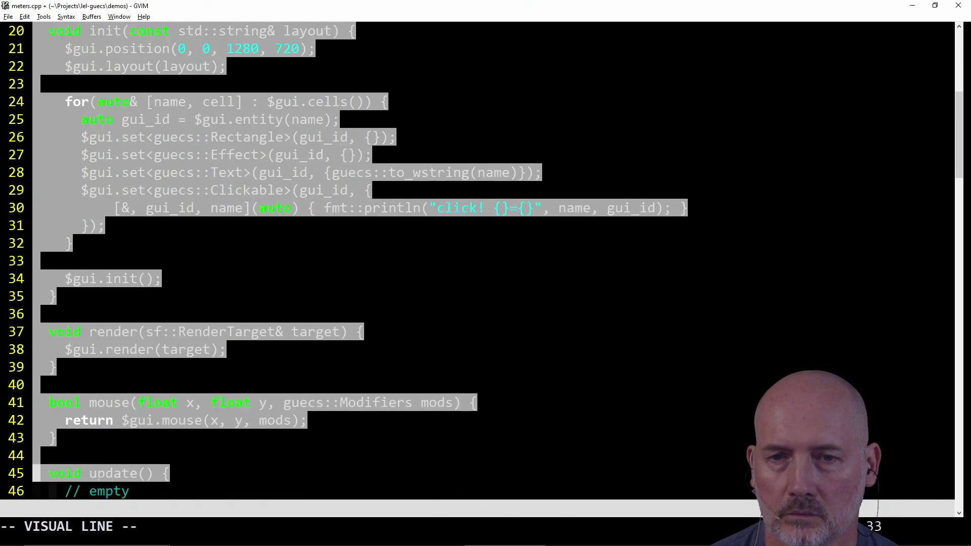
key("Escape")
key("k")
key("k")
key("k")
key("k")
key("k")
key("j")
key("j")
key("j")
key("j")
- Rename the struct TestScreen to TestMeters
key("l")
key("l")
key("l")
key("w")
key("l")
key("l")
key("l")
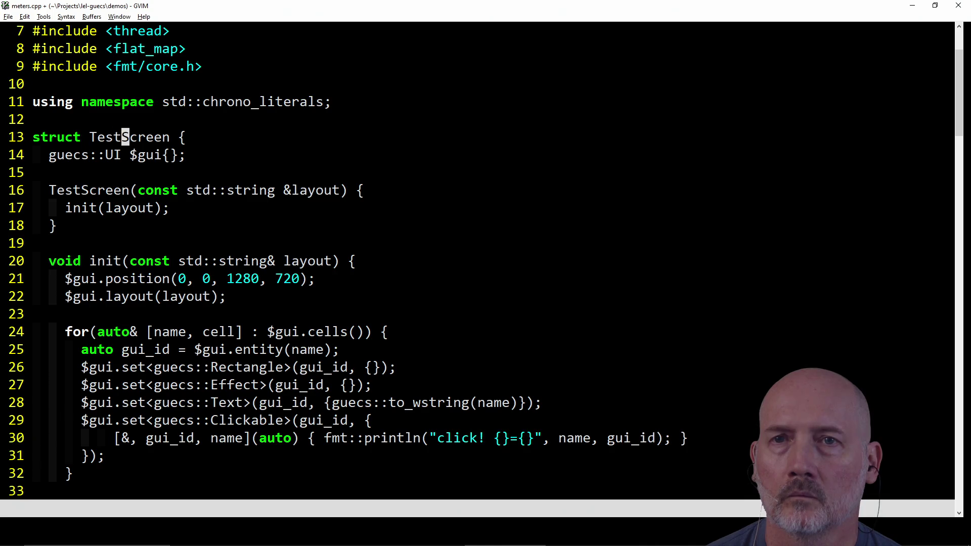
type("cwM")
type("rs")
key("Escape")
- Remove the layout parameter from the constructor's signature
key("k")
key("k")
key("Escape")
key("j")
key("j")
key("j")
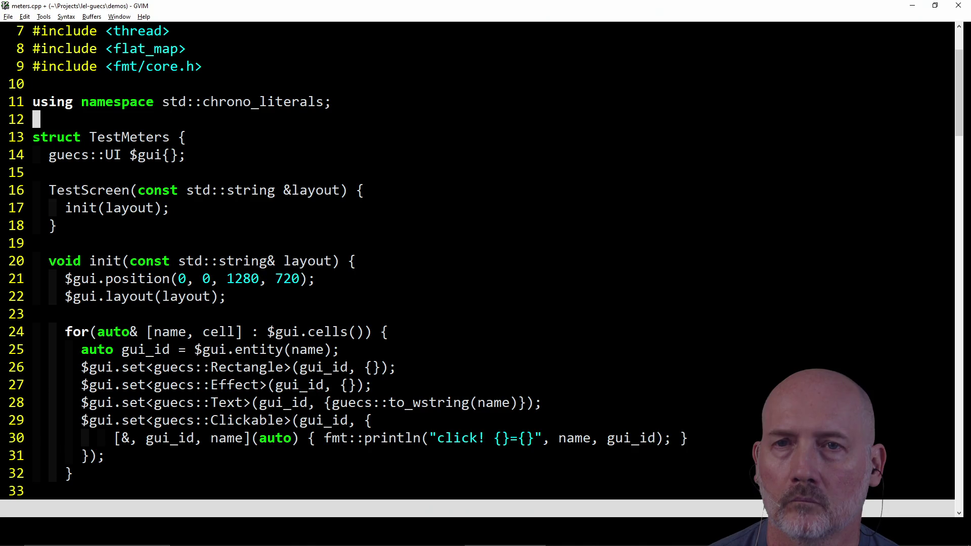
key("F")
key("parenleft")
key("f")
key("u")
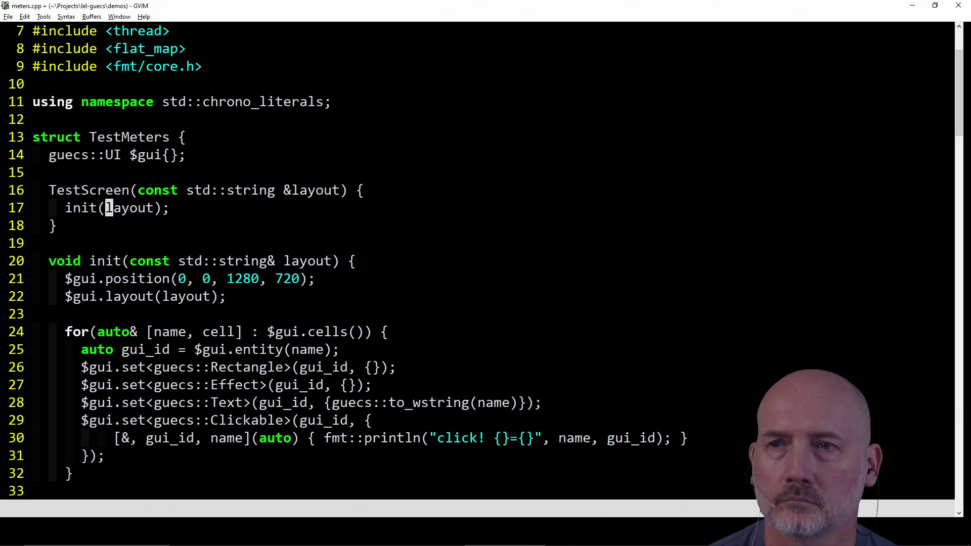
key("l")
key("l")
key("l")
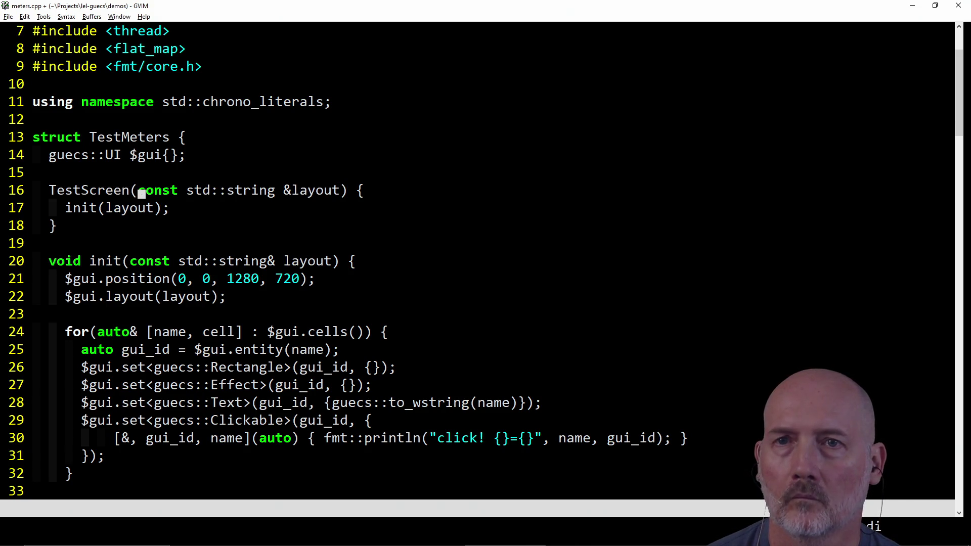
key("parenleft")
- Rename the constructor to TestMeters and delete its init(layout) call
key("h")
key("h")
key("h")
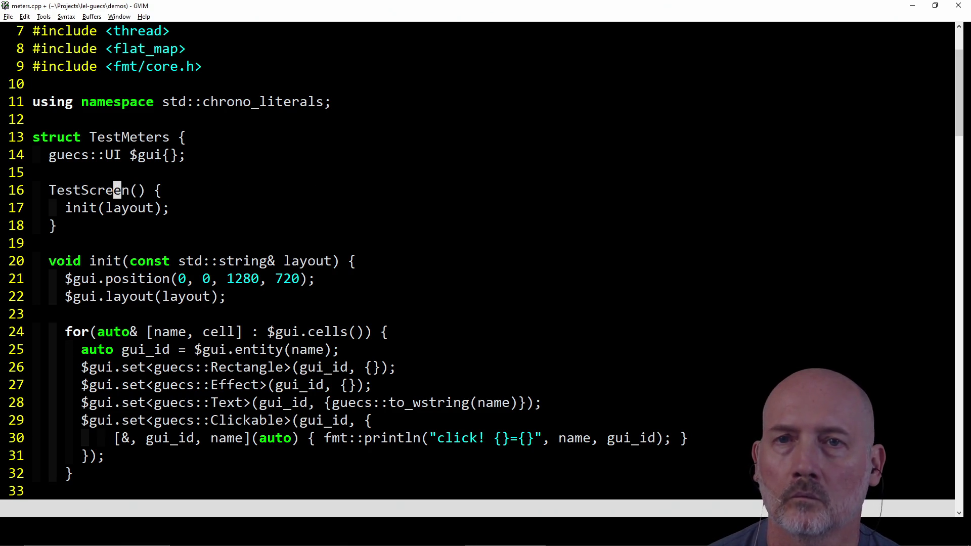
type("hcwMeters")
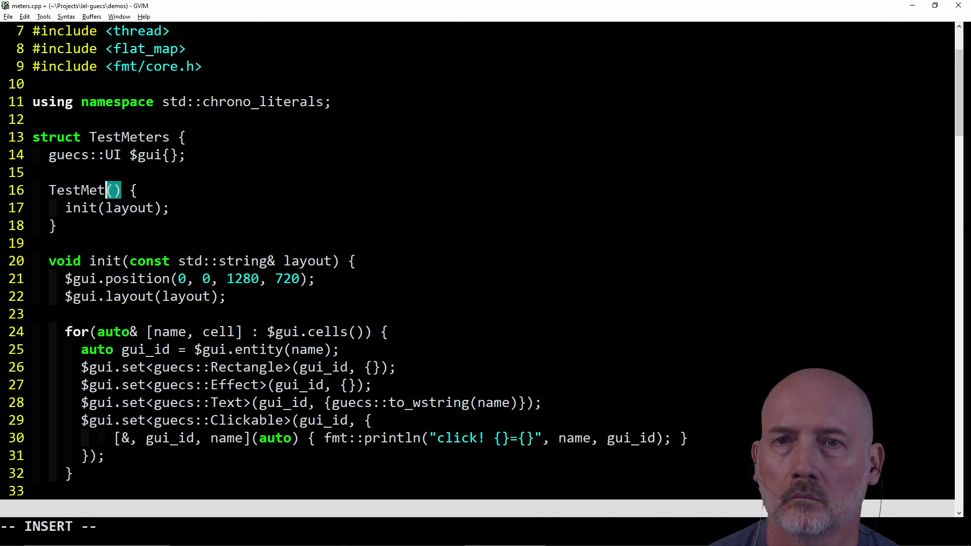
key("Escape")
key("j")
key("d")
key("d")
key("k")
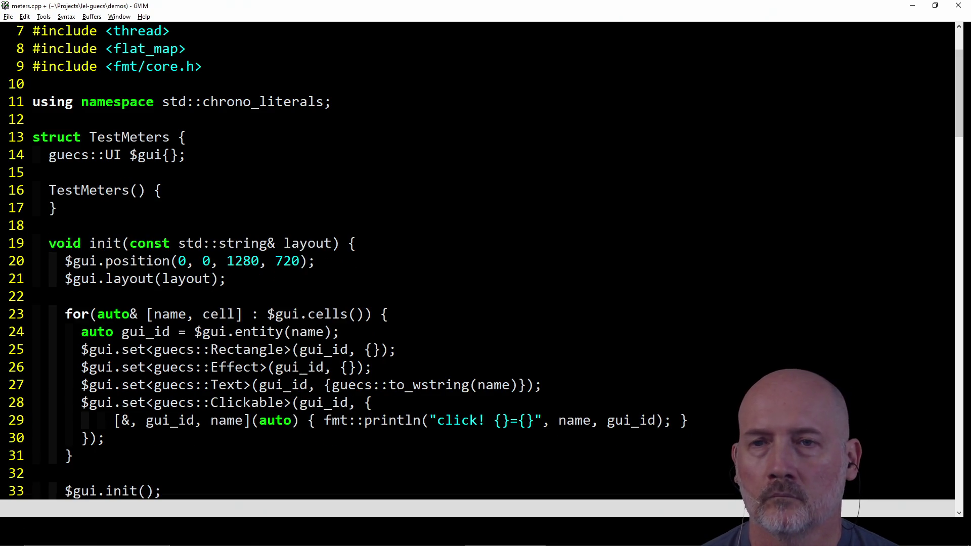
- Delete the now-empty TestMeters constructor lines
key("j")
key("j")
key("j")
key("j")
key("k")
key("k")
key("k")
key("k")
key("j")
key("V")
key("j")
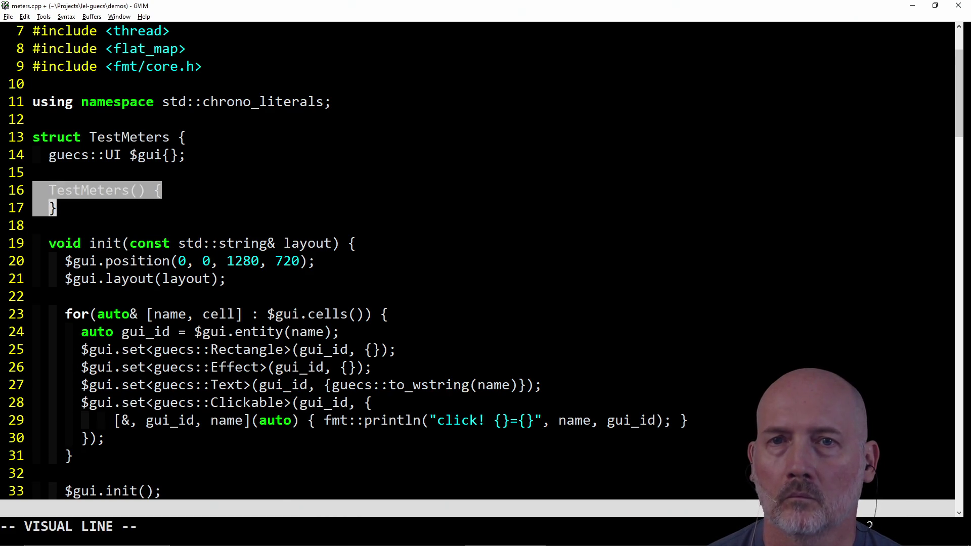
key("j")
key("d")
key("j")
key("j")
key("l")
- Replace the layout argument with the string "[meter1][meter2][meter3][meter4]"
key("w")
key("w")
key("w")
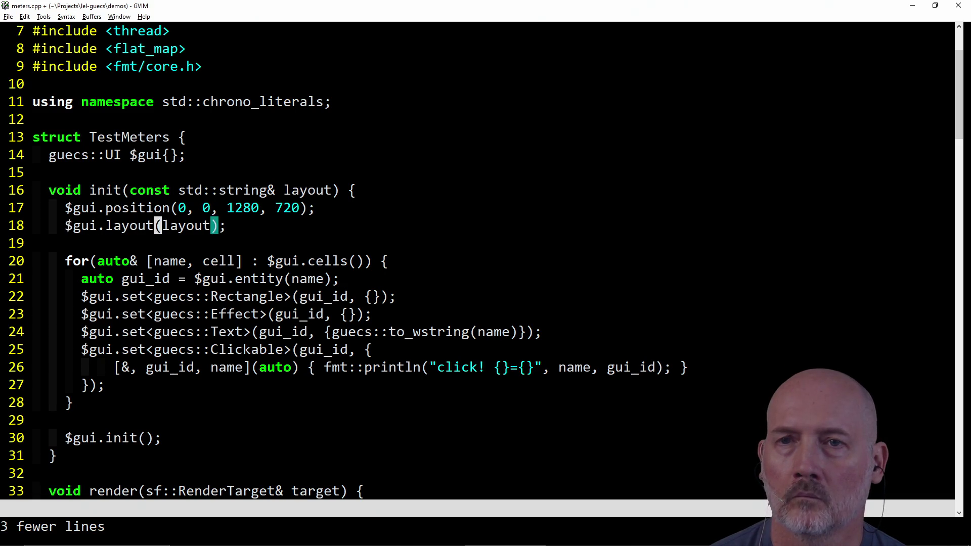
type("ciw")
type("\"")
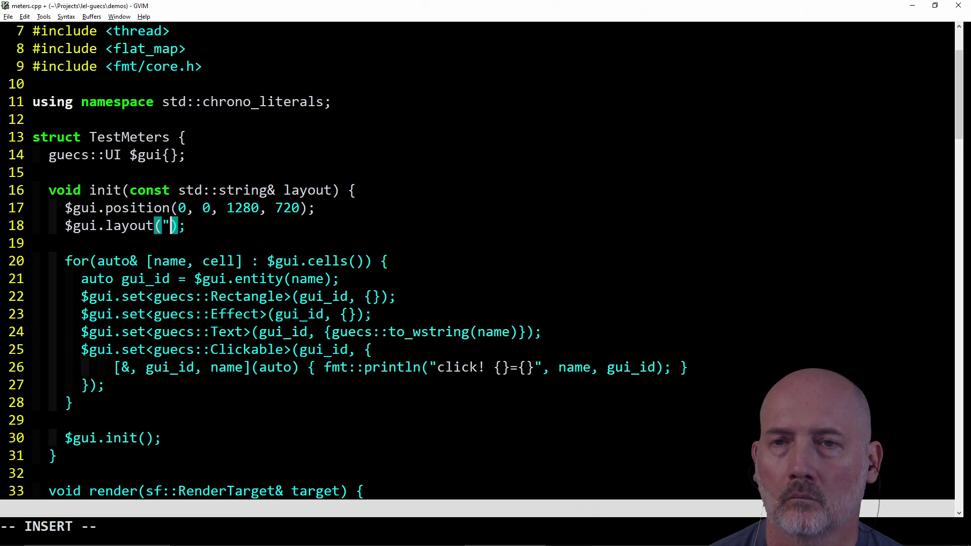
type("[")
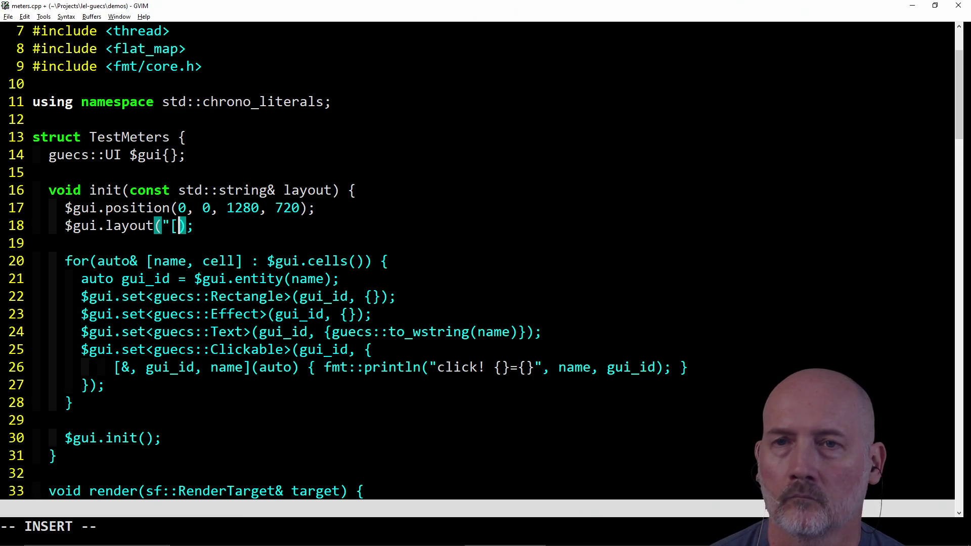
type("\"")
key("Escape")
key("h")
key("i")
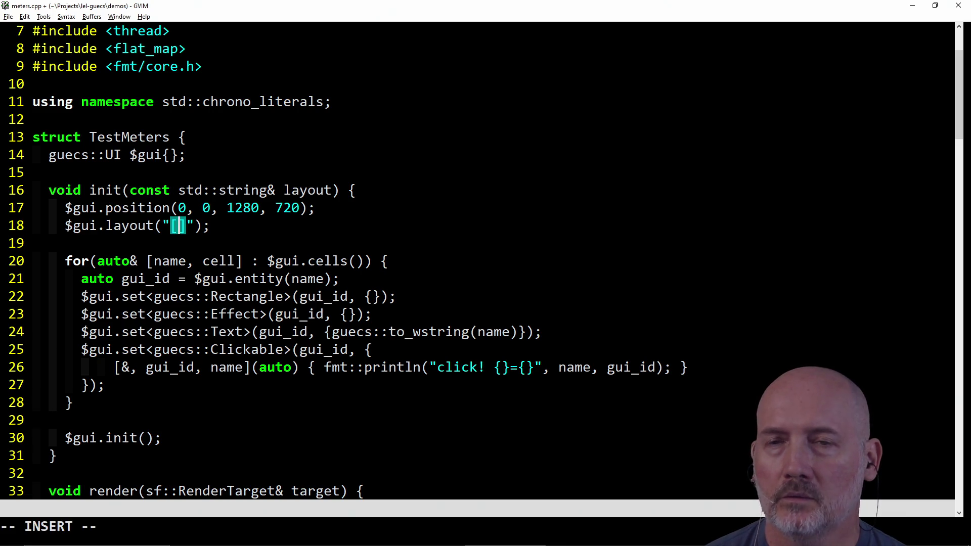
type("meter1")
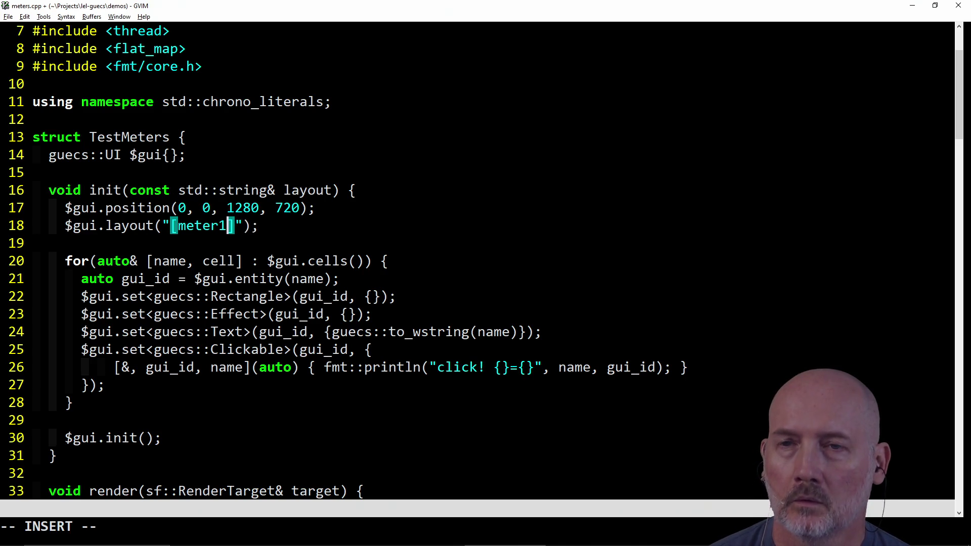
key("Escape")
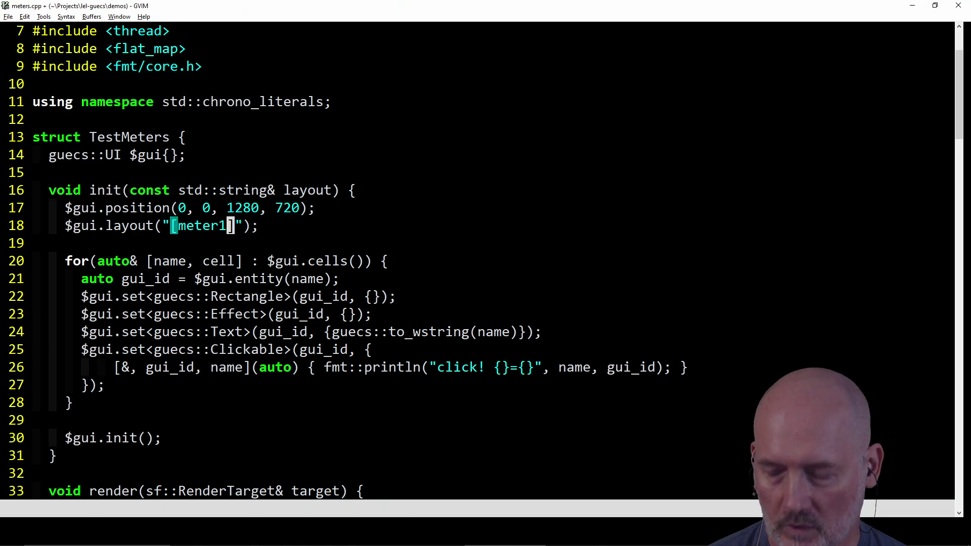
key("a")
key("Escape")
type("a")
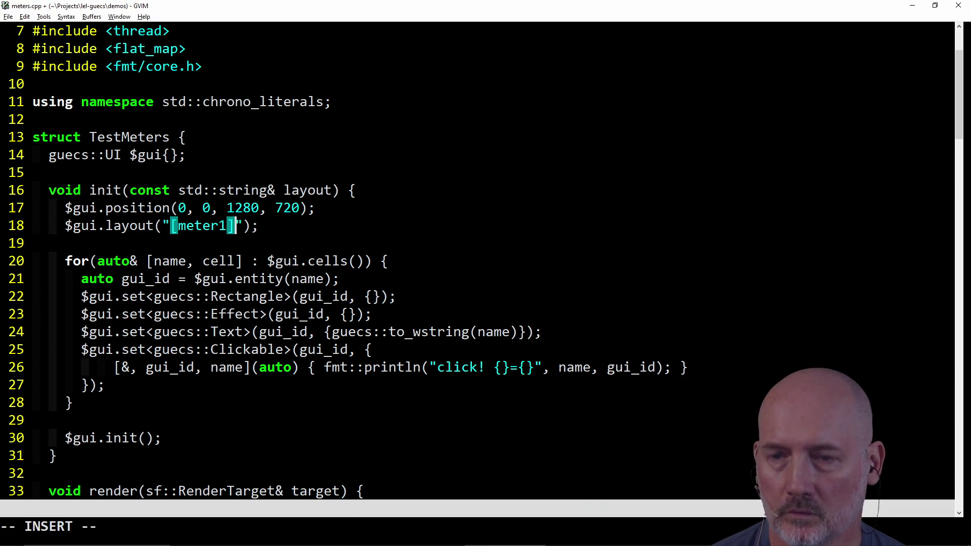
type("[meter")
type("][me")
type("3][me")
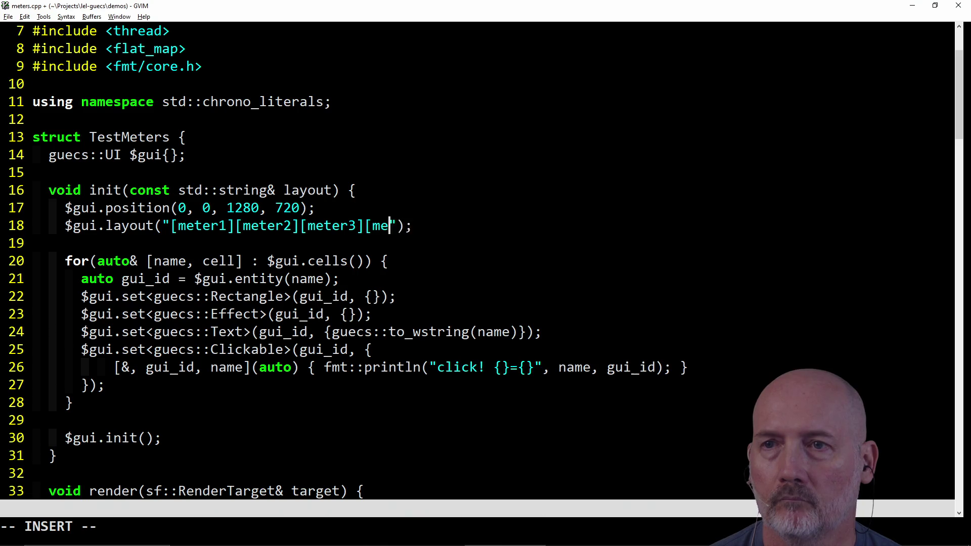
type("4]")
key("Escape")
- Save meters.cpp, writing the new file as 119 lines
type(":w")
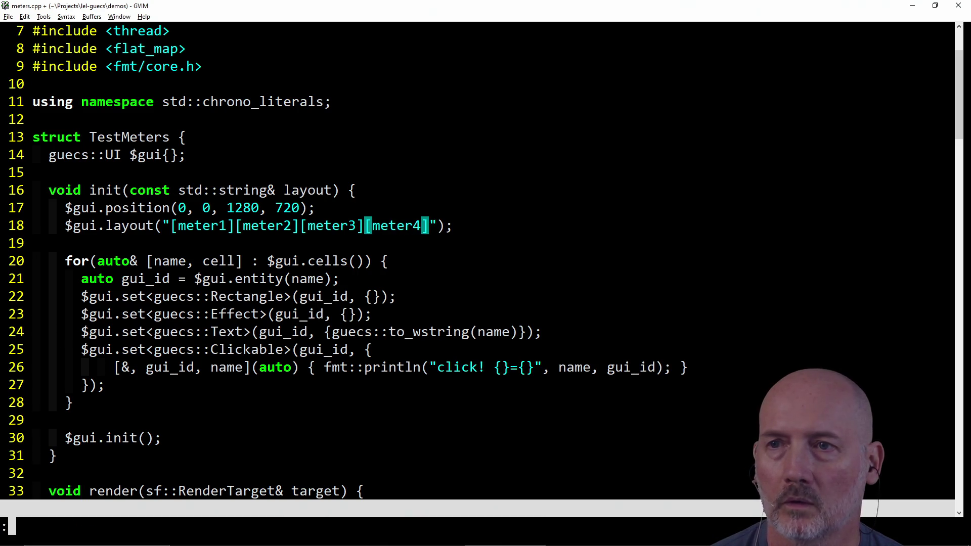
key("Return")
key("j")
key("j")
key("j")
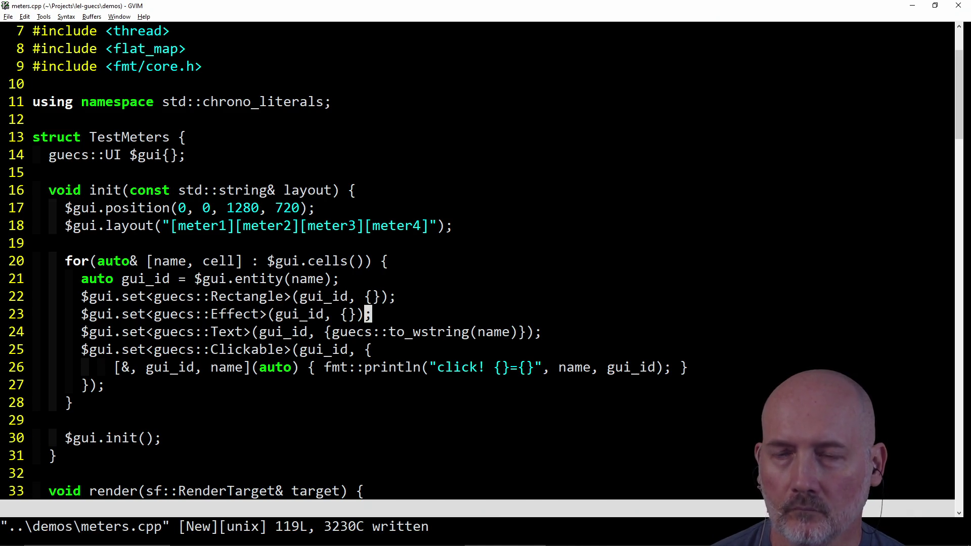
- Delete the $gui.set<guecs::Clickable> handler lines from the cell loop
key("j")
key("j")
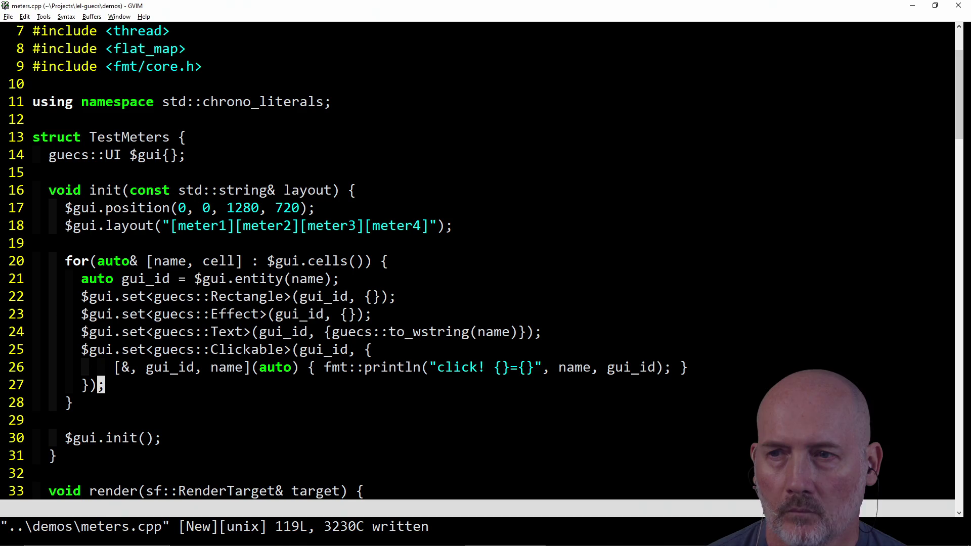
key("k")
key("V")
- Save meters.cpp with :w
key("j")
key("j")
key("d")
key("k")
key("k")
type(":w")
key("Return")
key("j")
key("j")
key("j")
key("j")
key("j")
key("j")
key("j")
key("j")
key("j")
key("j")
key("j")
key("j")
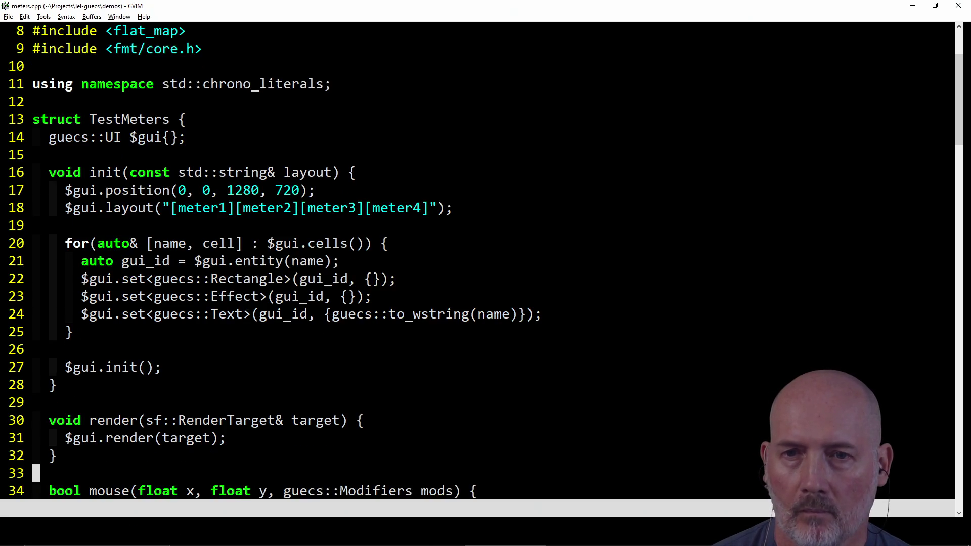
- Remove the // empty comment inside update(), then review up to the TestMeters struct
key("k")
key("k")
key("k")
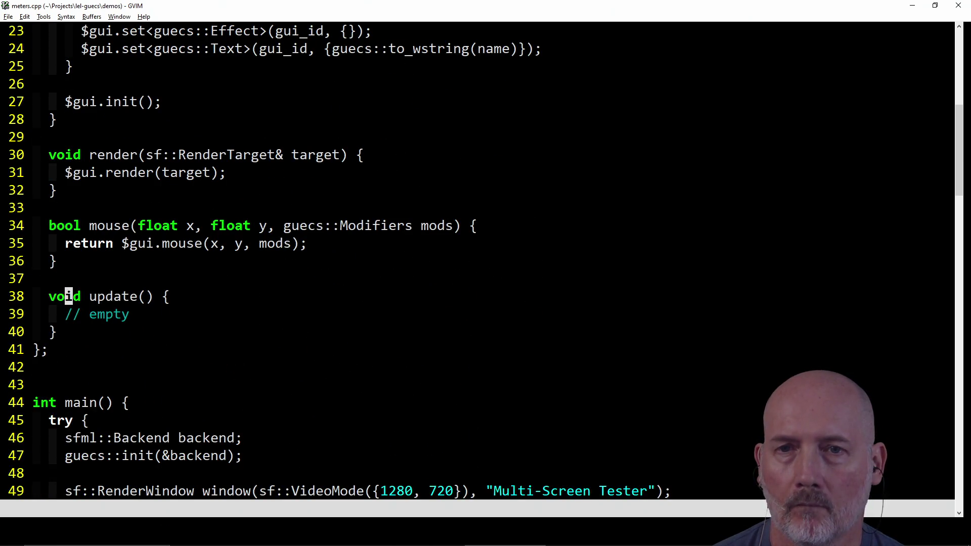
key("d")
key("d")
key("k")
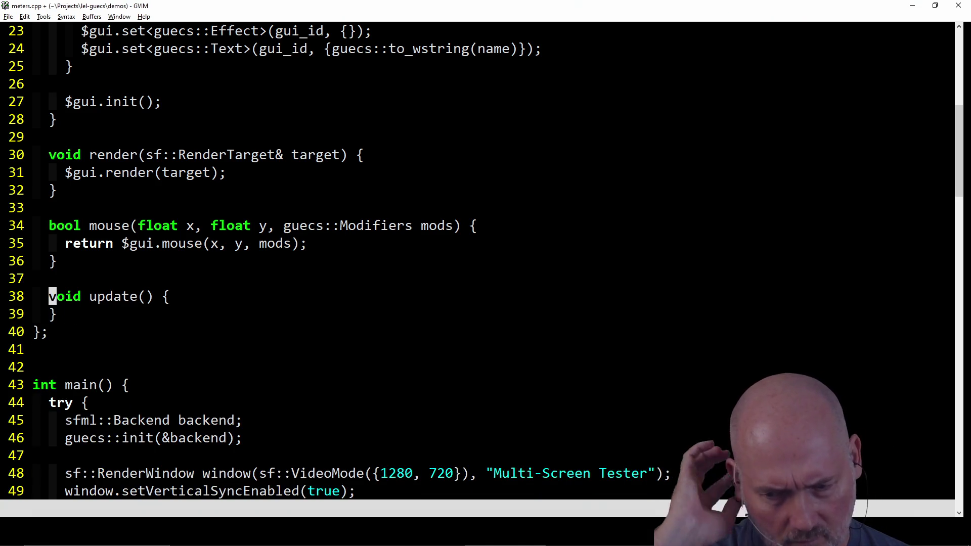
key("k")
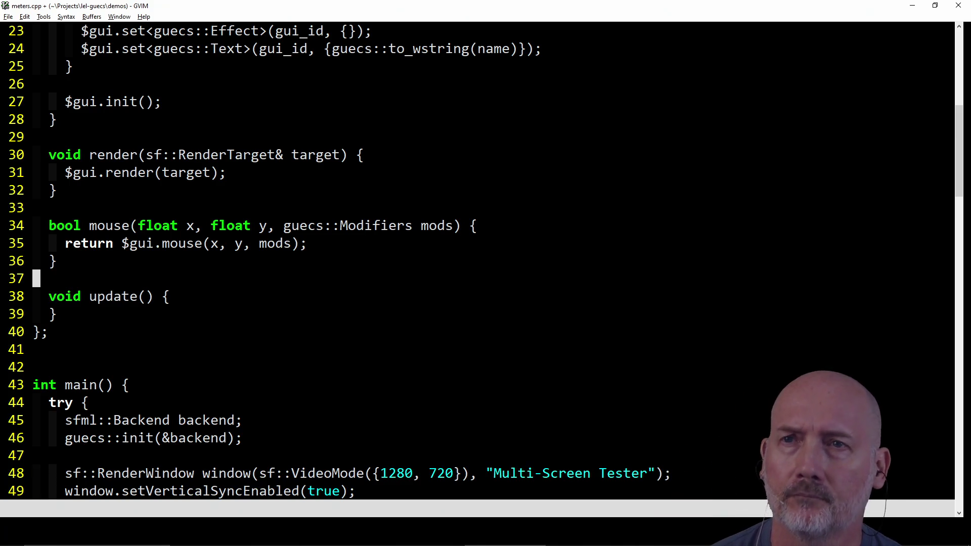
key("k")
key("k")
key("k")
key("k")
key("k")
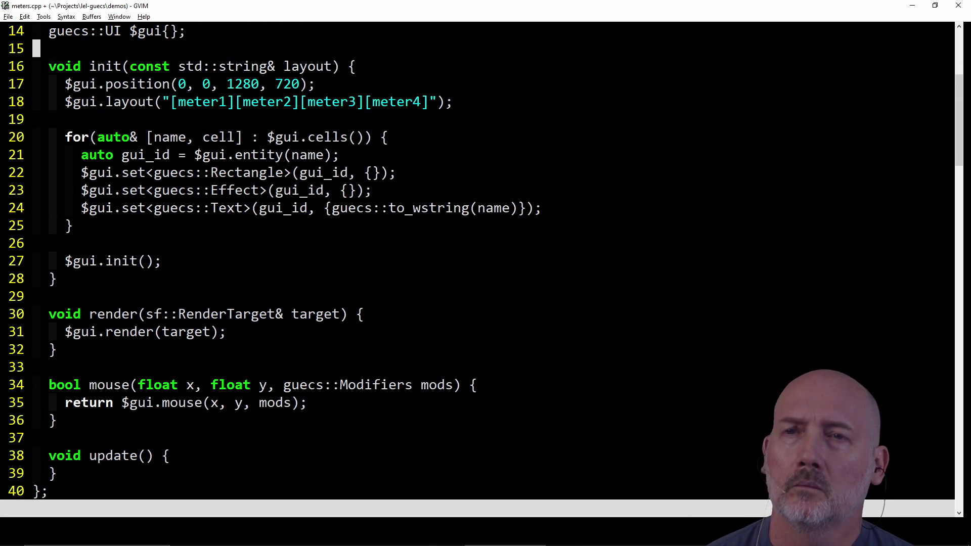
key("k")
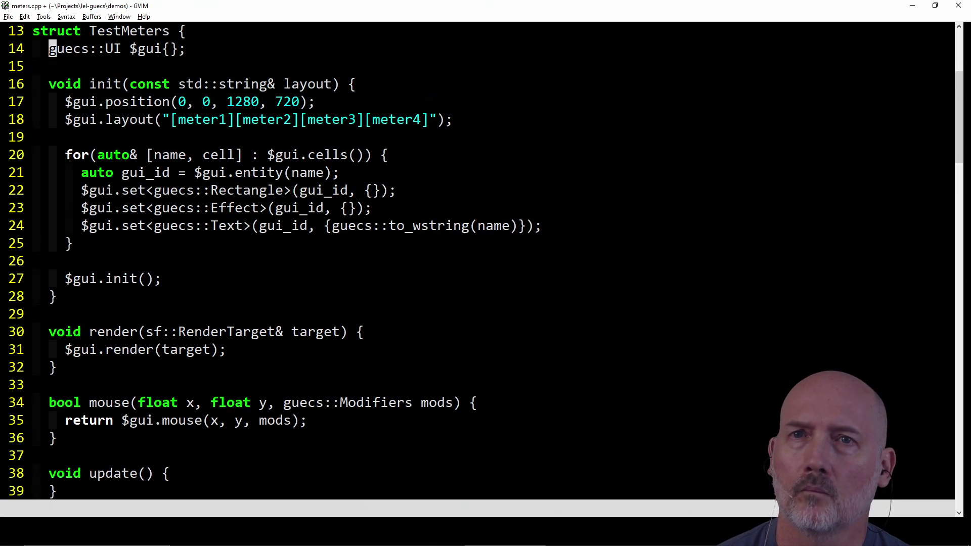
key("k")
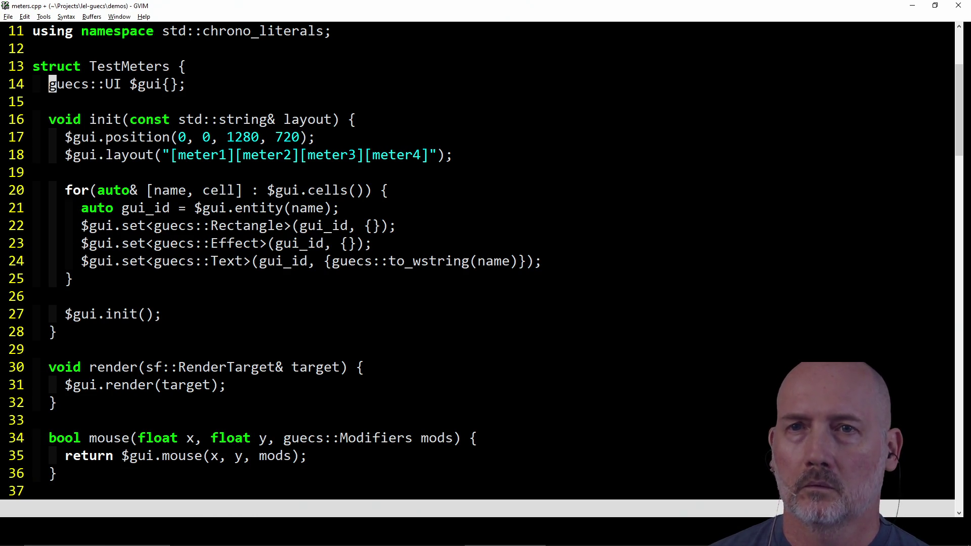
key("j")
key("j")
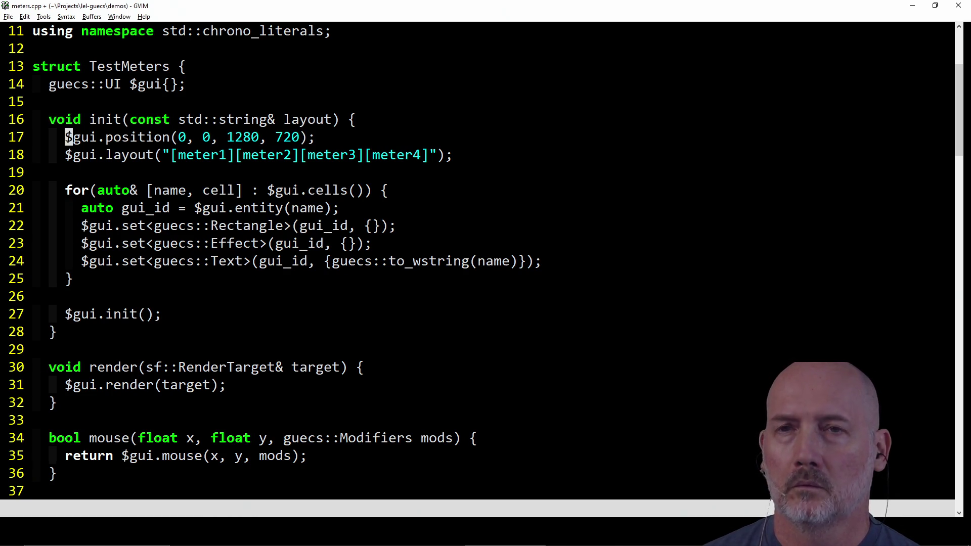
- Change the window title's Multi-Screen word so it reads 'Meter Tester'
key("w")
key("e")
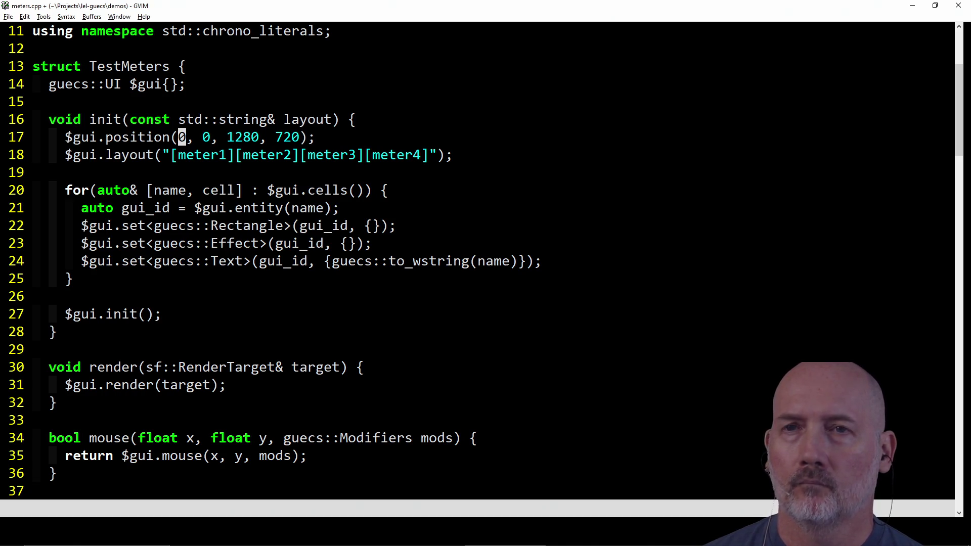
key("j")
key("j")
key("j")
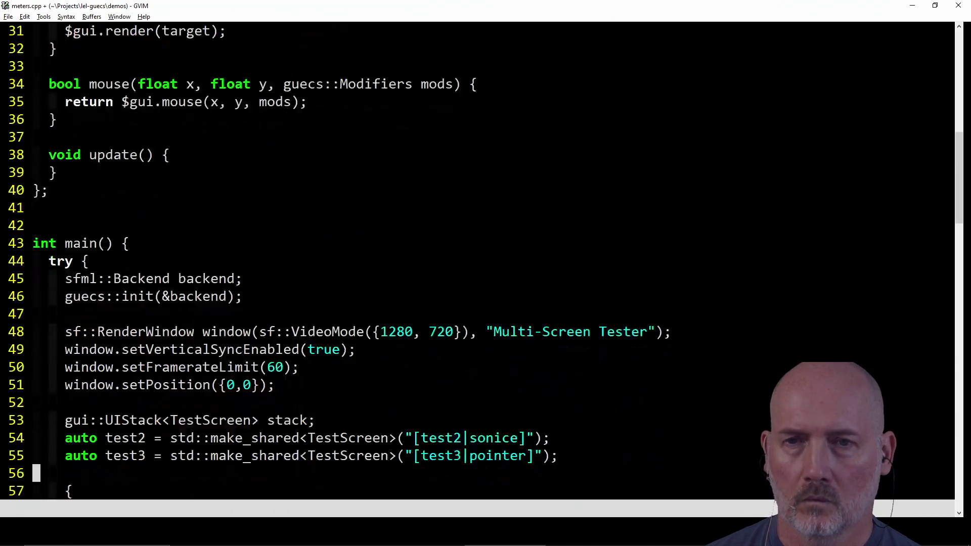
key("k")
key("k")
key("k")
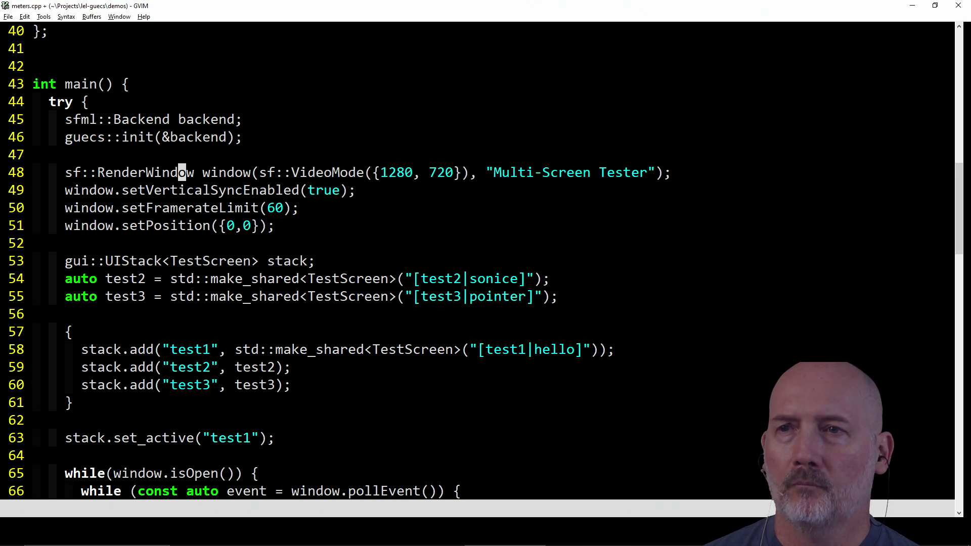
key("k")
key("w")
key("w")
key("w")
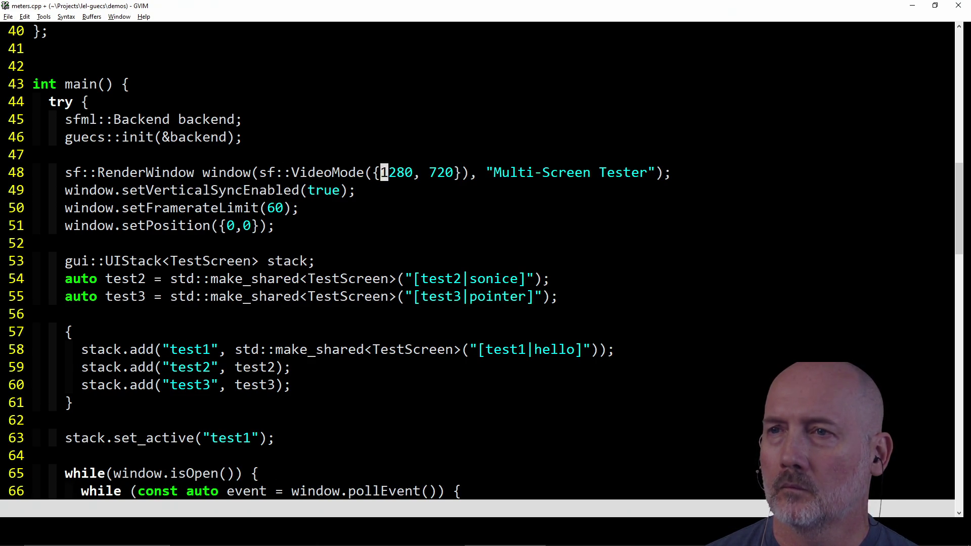
type("cWMeter")
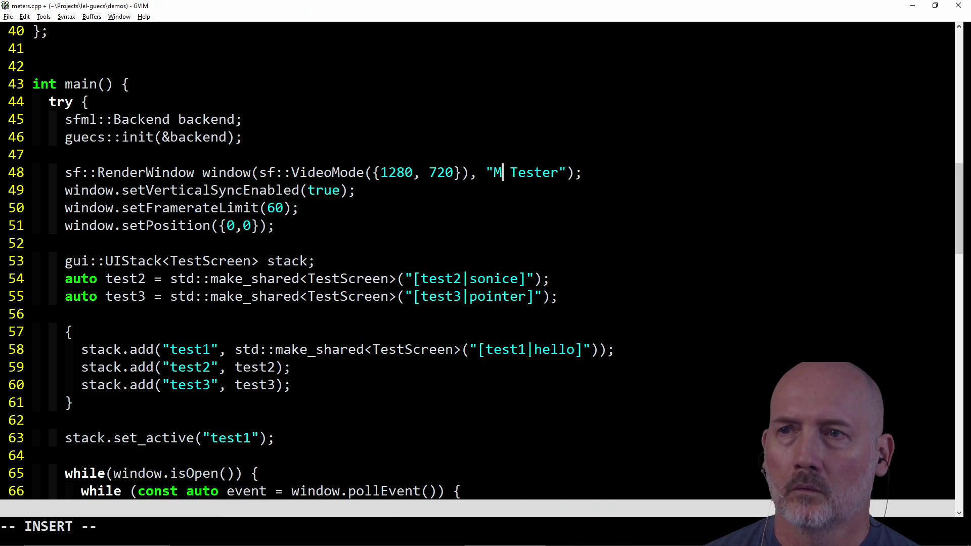
key("Escape")
- Delete the UIStack test-screen setup lines from main
key("j")
key("j")
key("j")
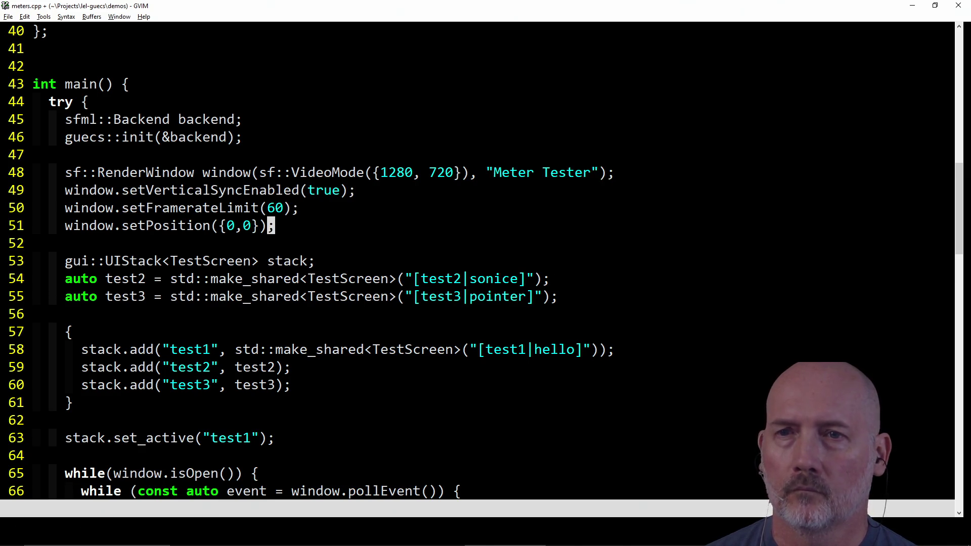
key("k")
key("V")
key("j")
key("j")
key("j")
key("j")
key("j")
key("j")
key("k")
key("d")
- Declare 'TestMeters gui;' after the window setup and save meters.cpp
key("k")
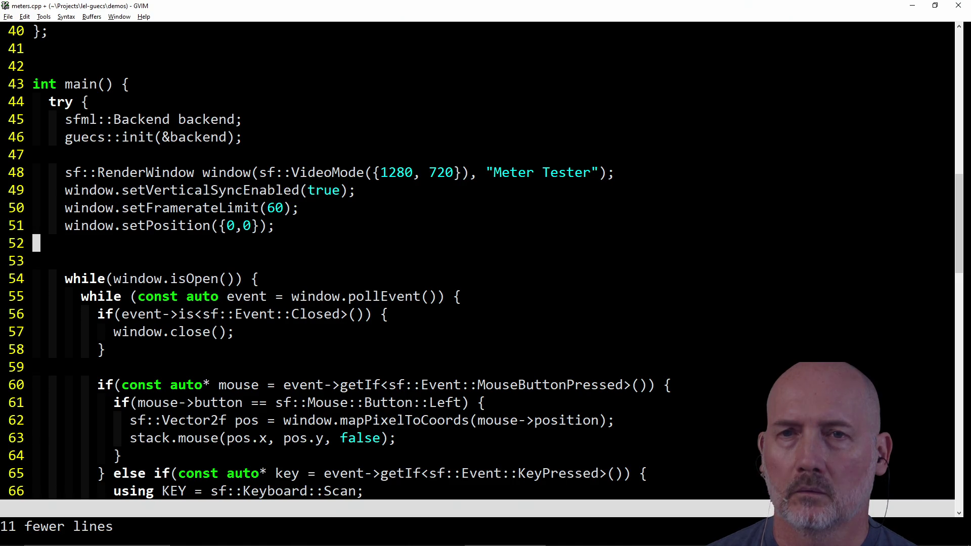
key("O")
key("ctrl+x")
type("er")
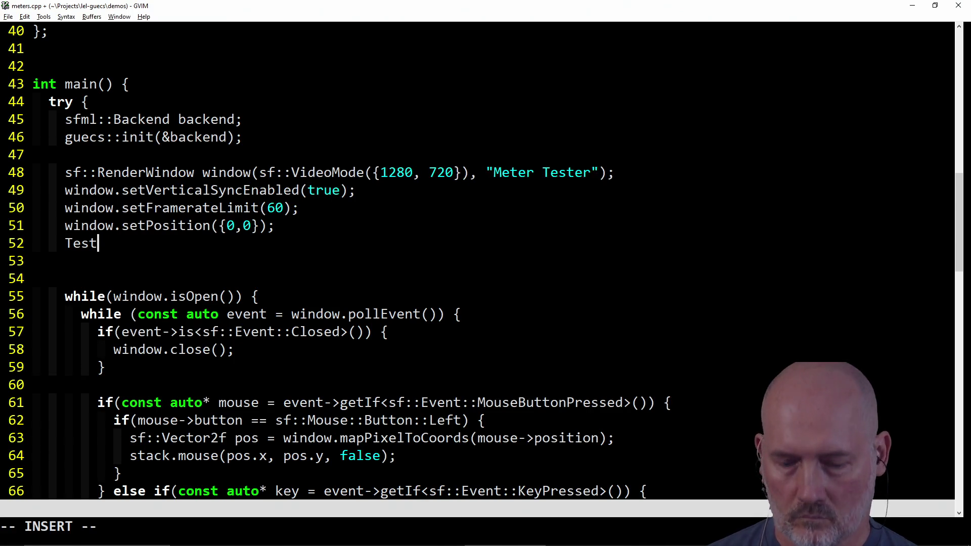
key("ctrl+p")
key("ctrl+p")
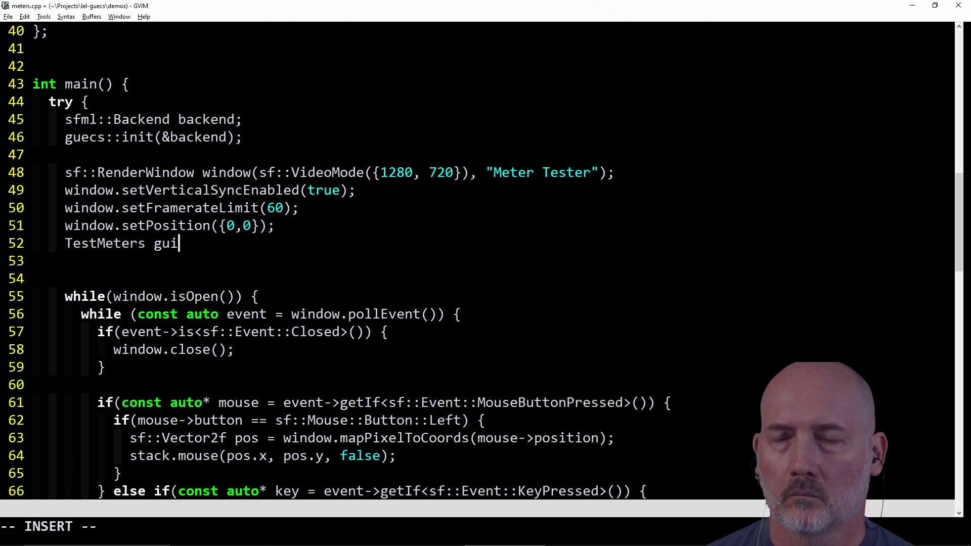
type(";")
key("Escape")
type(":w")
key("Return")
- Delete the extra blank line before the event loop
key("j")
key("j")
key("j")
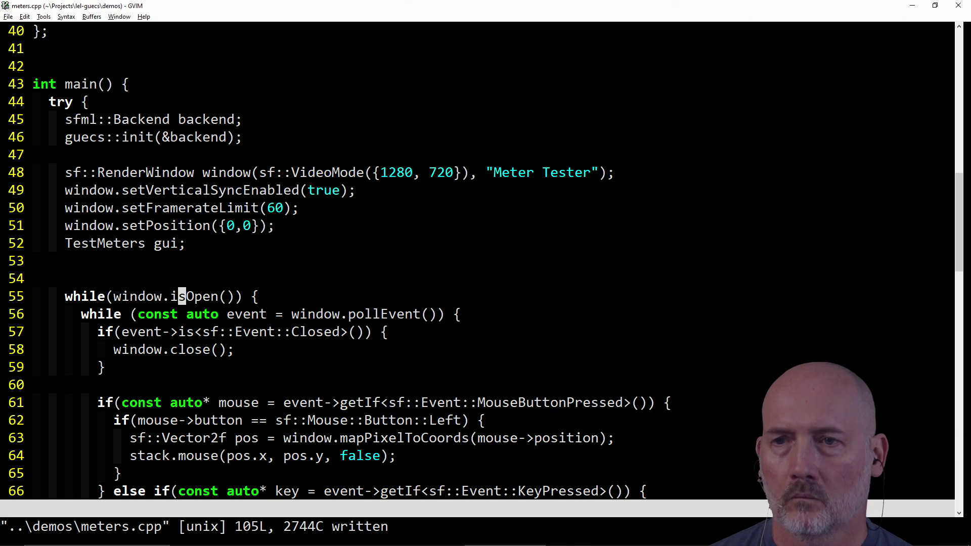
key("k")
key("k")
key("d")
key("d")
- Review the mouse click handler down to the stack.mouse call on line 63
key("j")
key("j")
key("j")
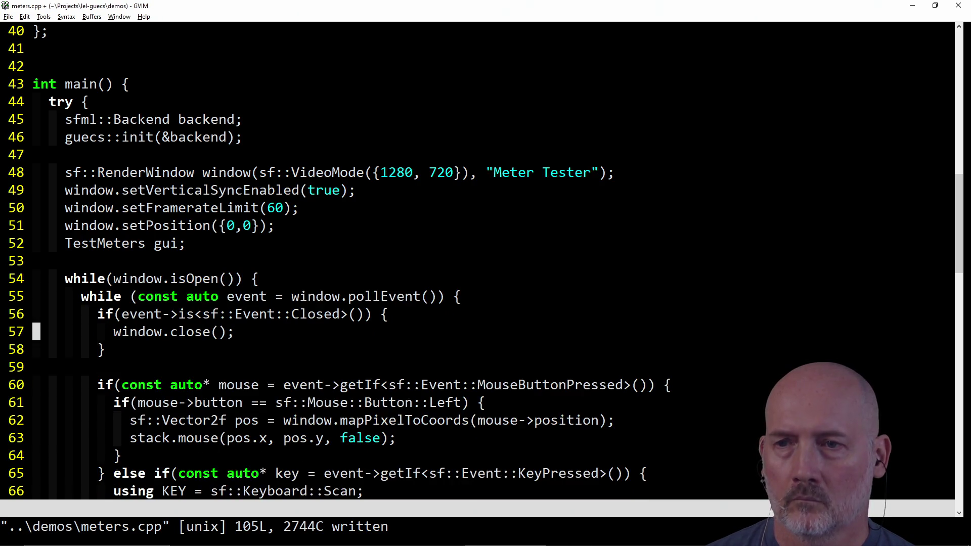
key("j")
key("j")
key("j")
key("k")
key("k")
key("k")
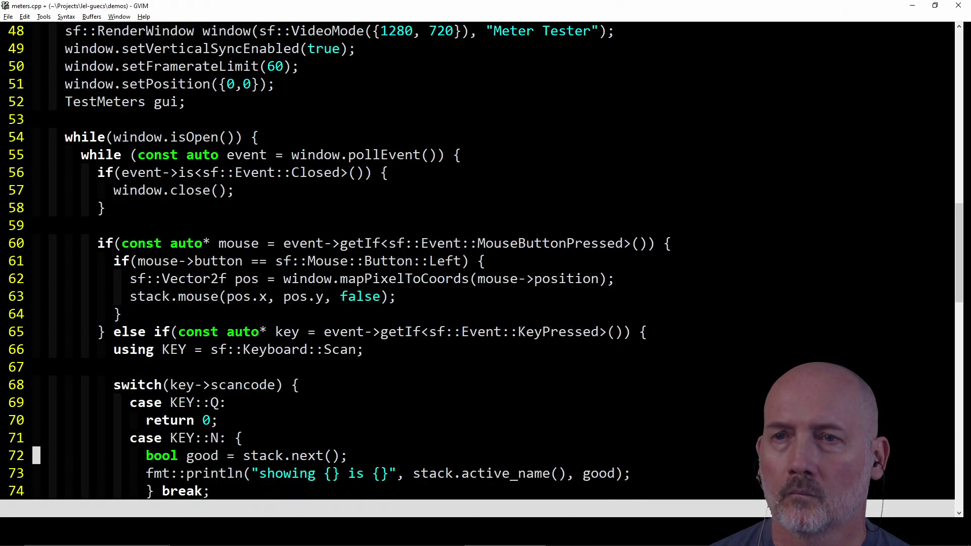
key("k")
key("k")
key("k")
key("j")
key("j")
key("j")
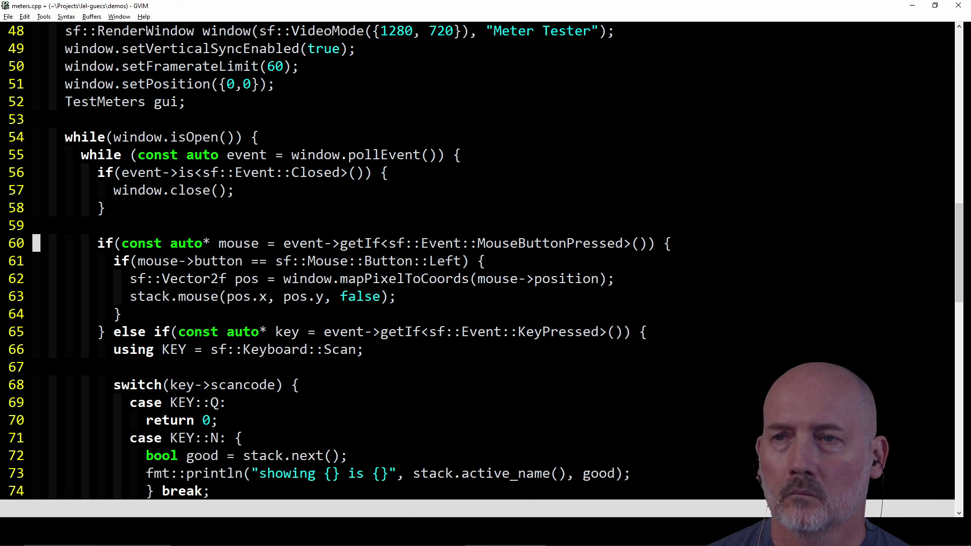
key("j")
key("w")
key("w")
key("w")
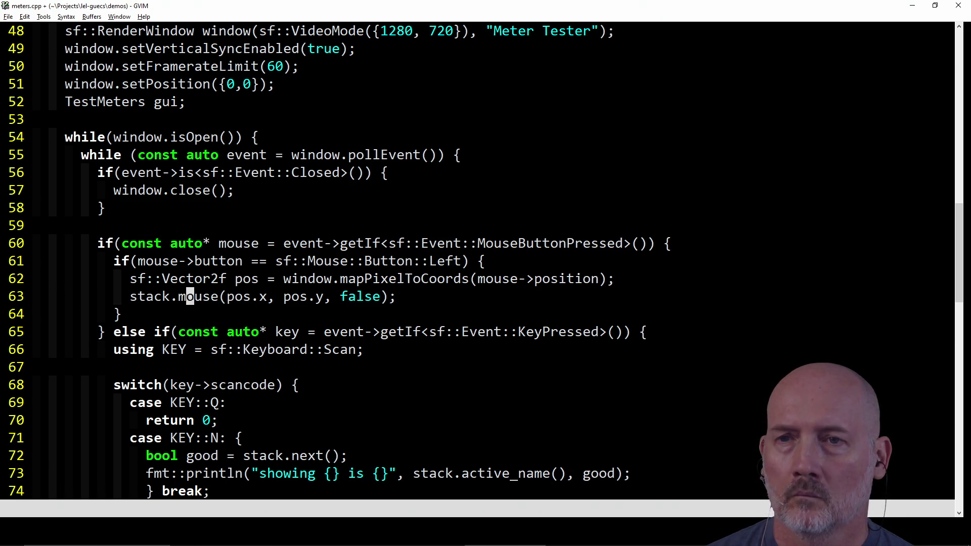
key("h")
key("h")
key("h")
key("h")
key("h")
key("h")
- Review the key-handling cases and begin selecting the case KEY::Q lines
key("j")
key("j")
key("j")
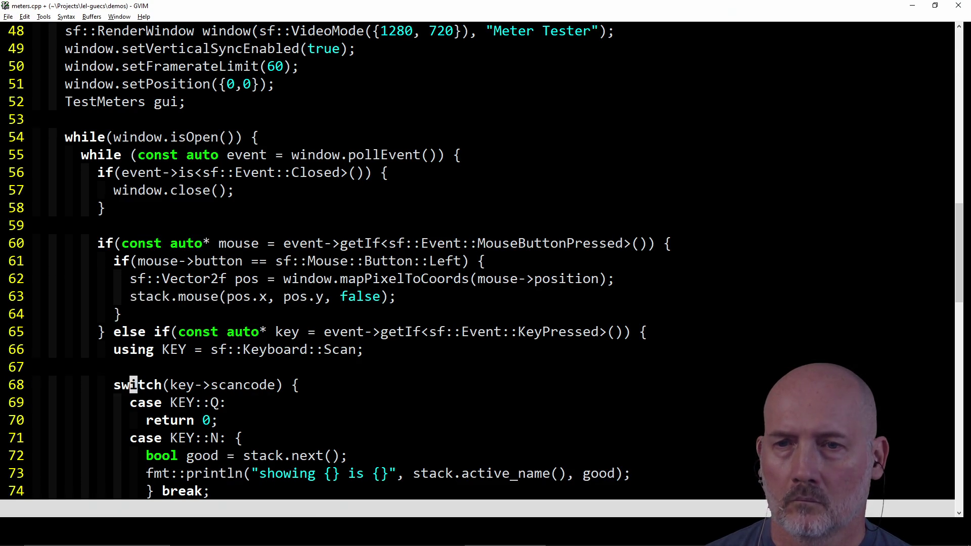
key("j")
key("j")
key("j")
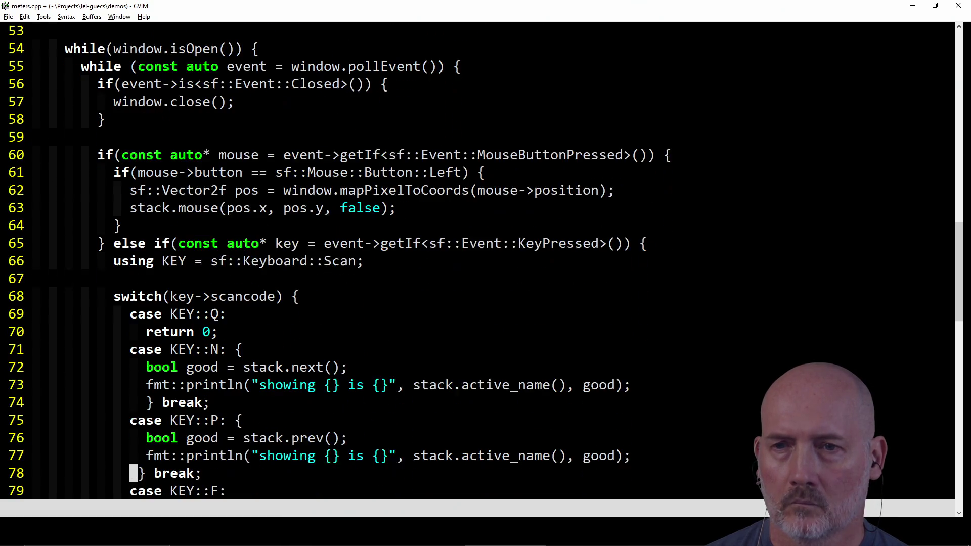
key("j")
key("j")
key("j")
key("k")
key("k")
key("k")
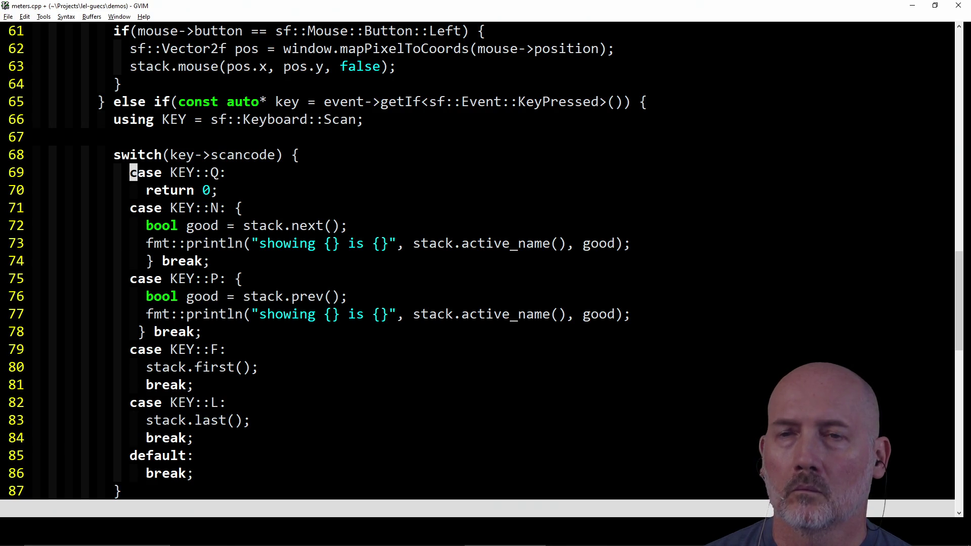
key("shift+v")
key("y")
key("j")
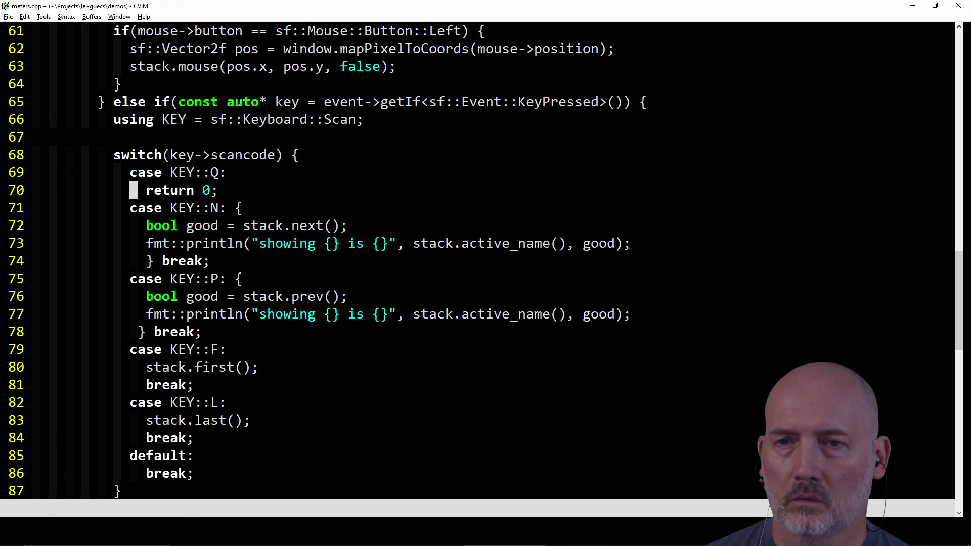
key("shift+v")
- Delete the Q case, undo it, and move up to the else branch above the switch
key("j")
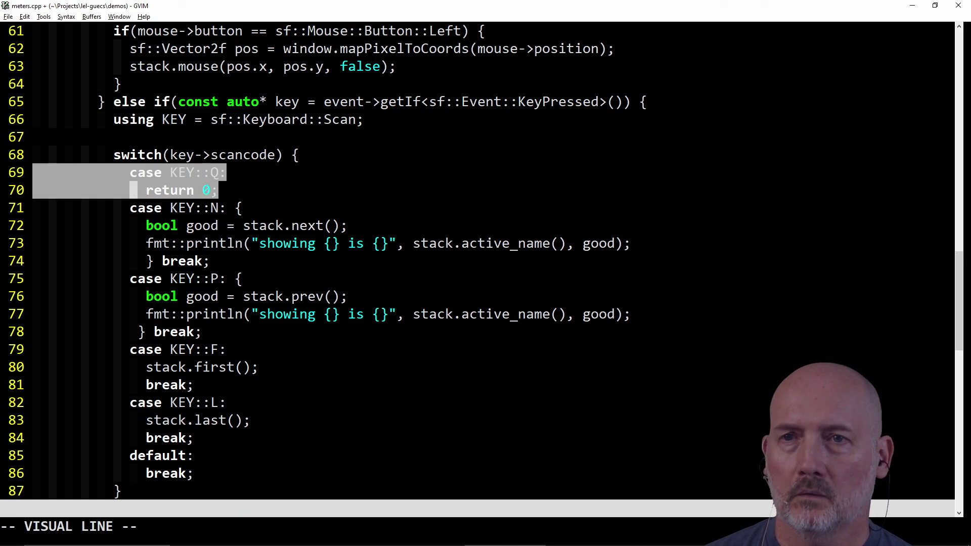
key("d")
key("u")
key("k")
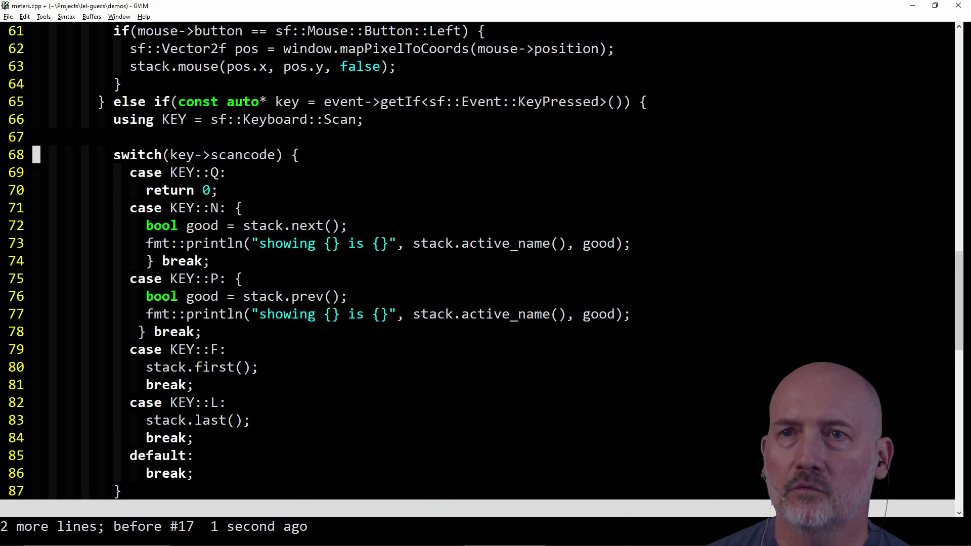
key("k")
key("k")
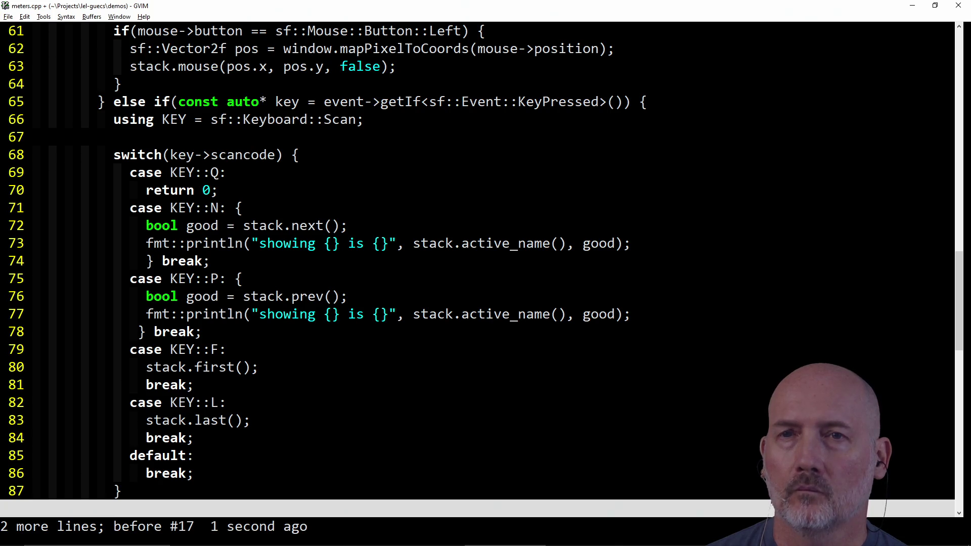
key("w")
key("l")
key("l")
key("v")
key("j")
key("j")
key("j")
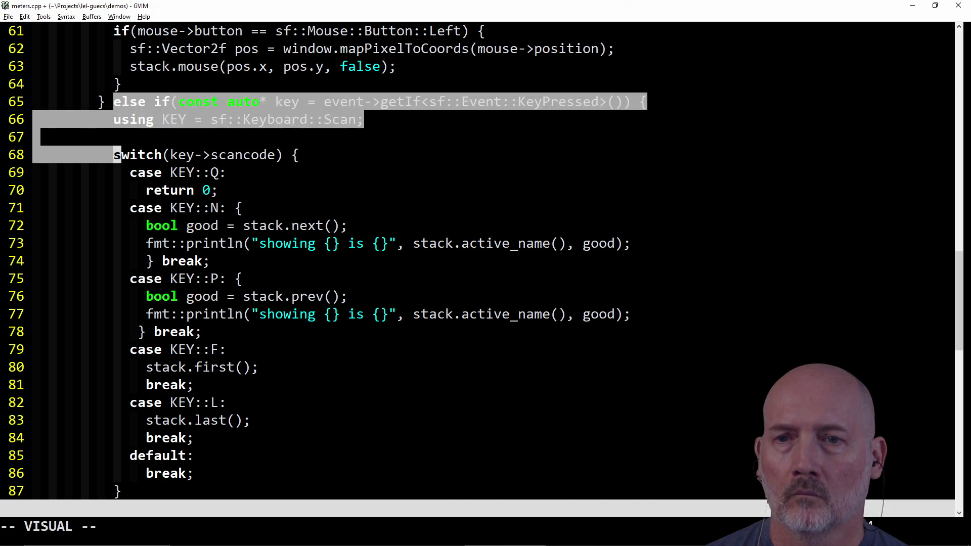
key("Escape")
- Delete the N, P, F and L key cases from the switch
key("j")
key("shift+v")
key("j")
key("j")
key("j")
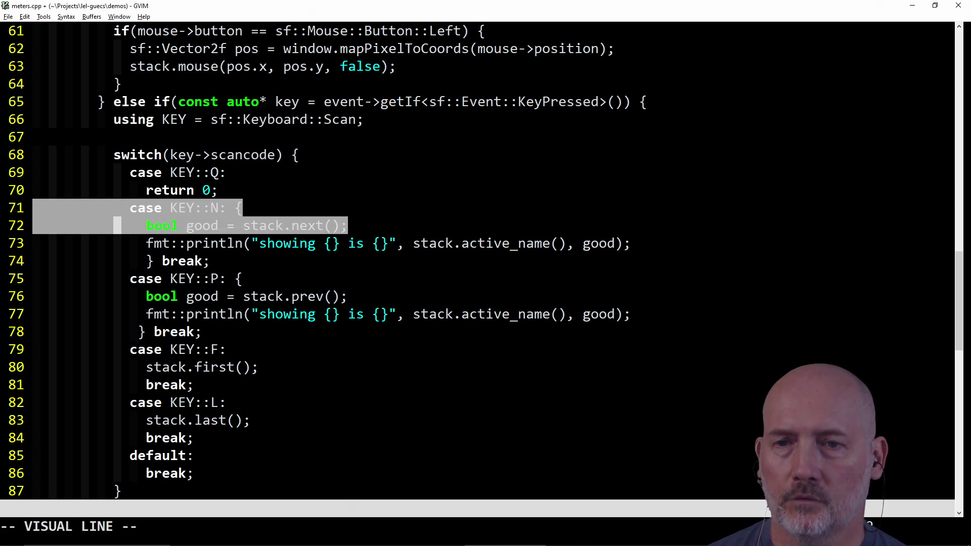
key("d")
key("j")
key("j")
key("j")
key("j")
key("j")
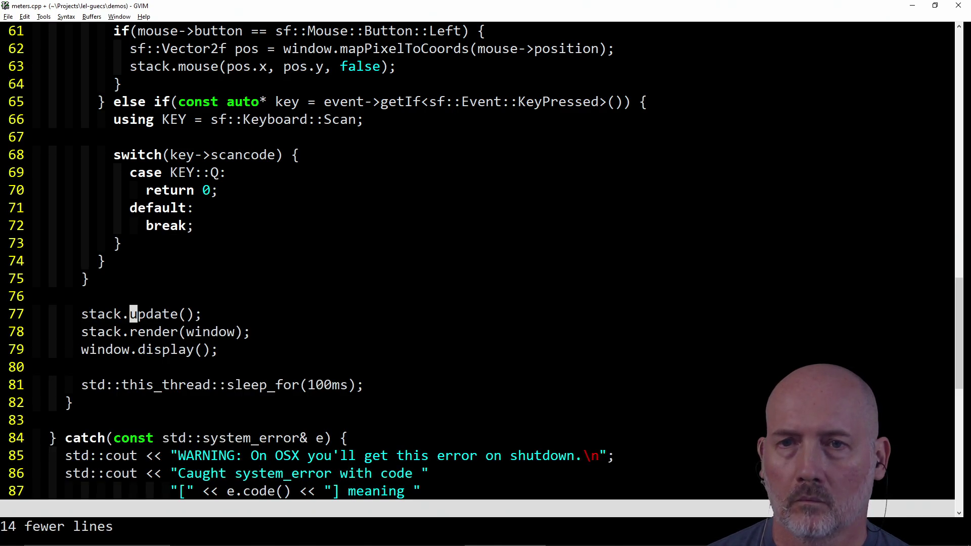
type("bcwgui")
- Change stack.update and stack.render to gui.update and gui.render, and save all files
key("Escape")
key("j")
key("b")
key("period")
type(":wa")
key("Return")
key("j")
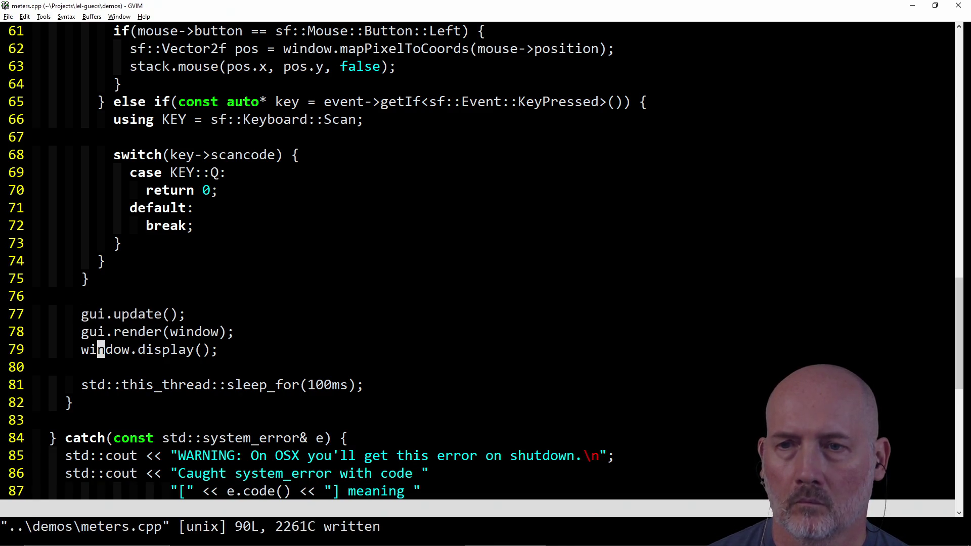
- Delete the extra blank line before main and save meters.cpp
key("G")
left_click(101, 120)
key("k")
key("k")
key("k")
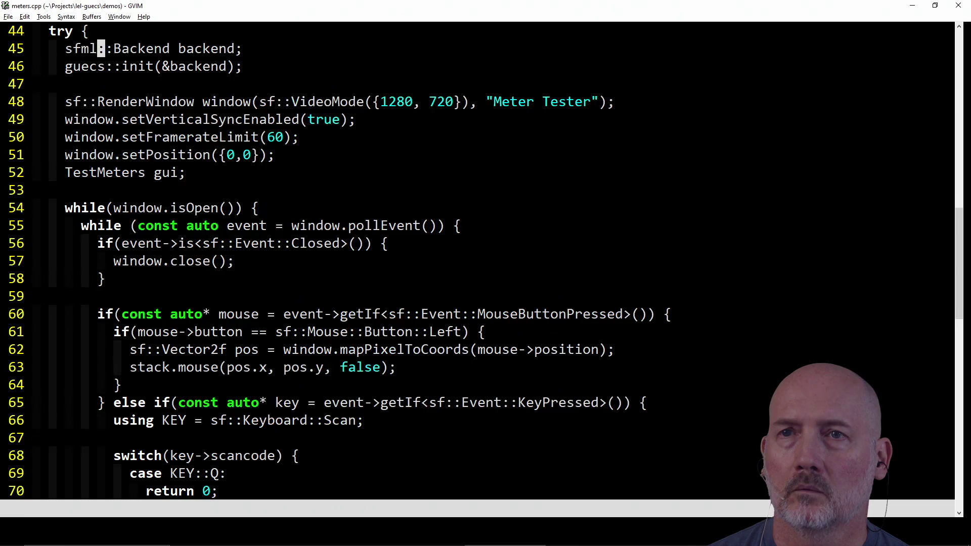
key("k")
key("k")
key("k")
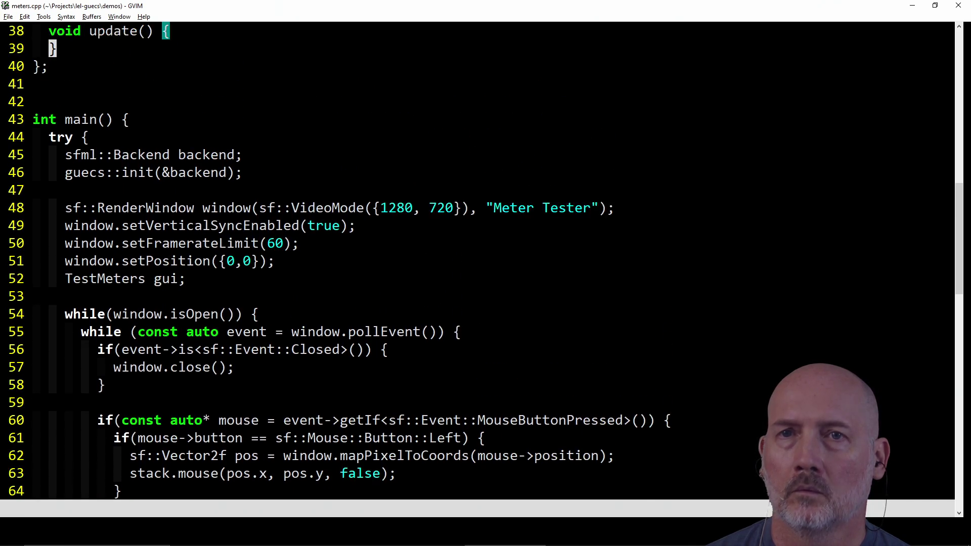
key("j")
key("j")
key("d")
key("d")
type(":w")
key("Return")
- Open ../meson.build and add blank lines below the multiscreen executable target
type(":e ../meson.build")
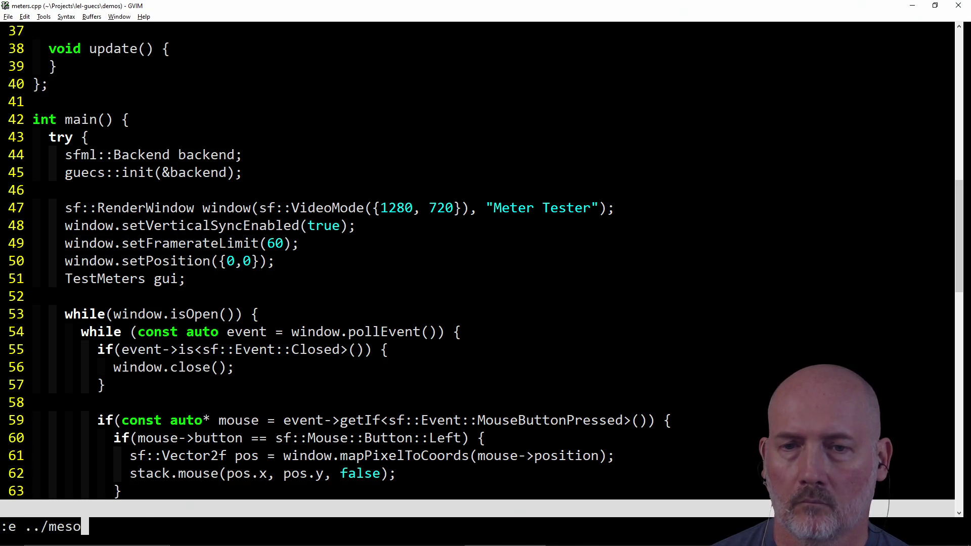
key("Return")
key("k")
key("k")
key("shift+v")
key("j")
key("j")
key("j")
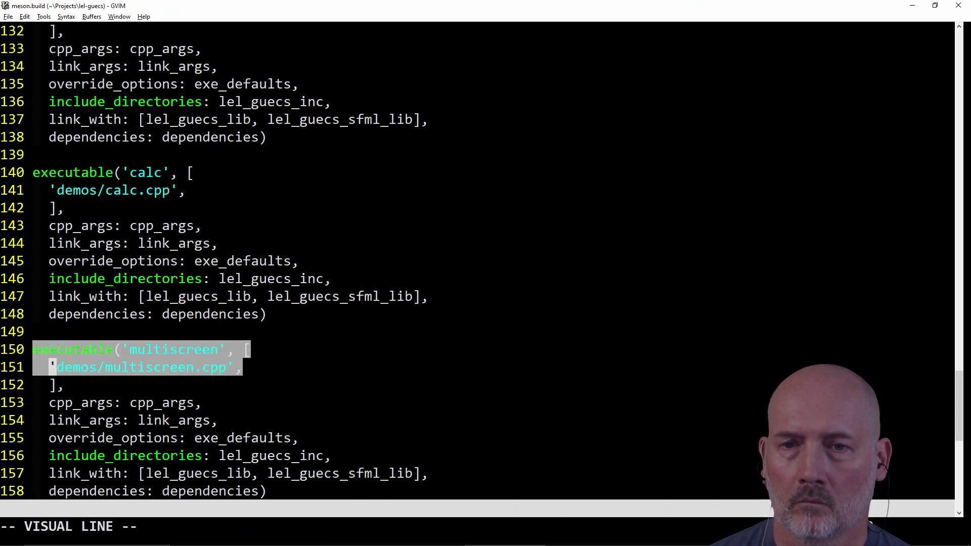
key("y")
key("shift+g")
key("o")
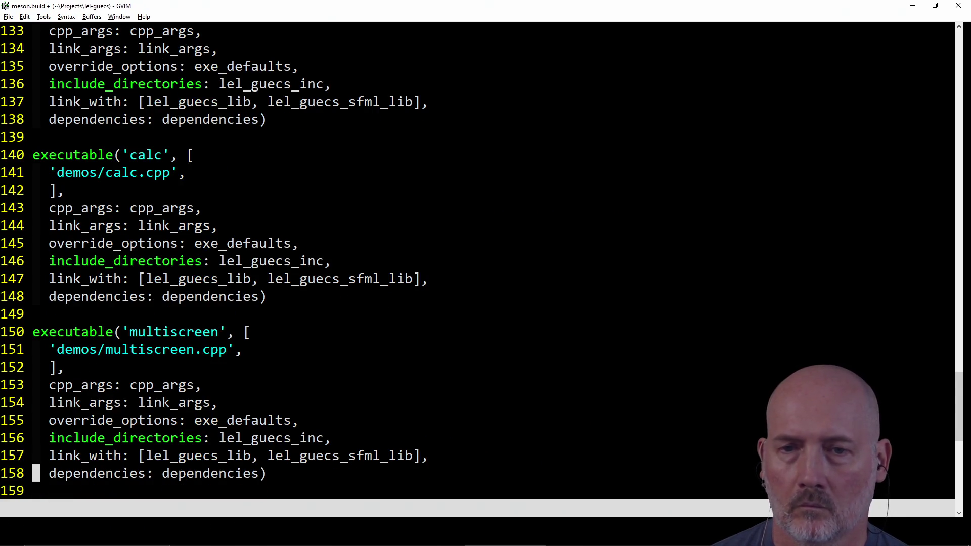
key("Return")
- Copy the multiscreen target block and paste a duplicate below it
key("k")
key("k")
key("k")
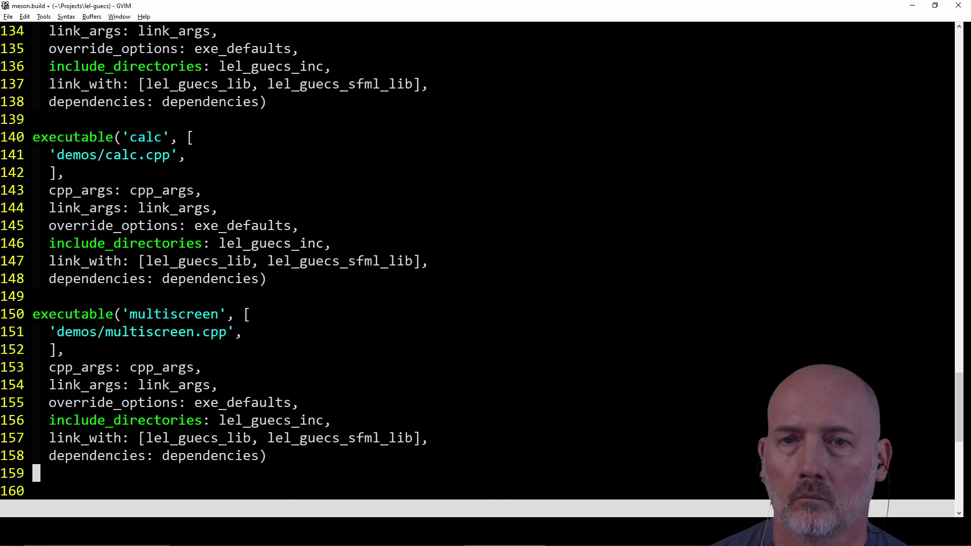
key("shift+v")
key("j")
key("j")
key("j")
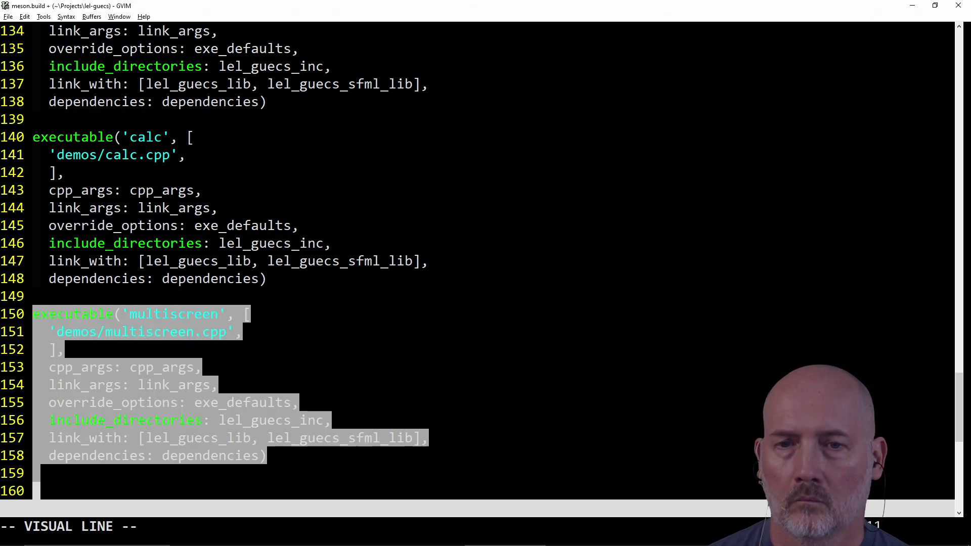
key("y")
key("shift+g")
key("p")
key("k")
key("d")
key("d")
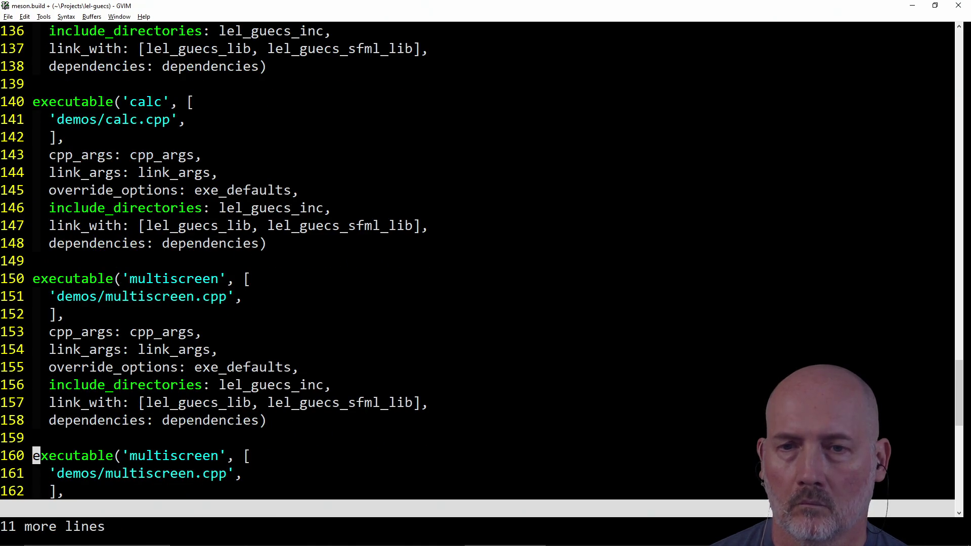
type("wwcwmeters")
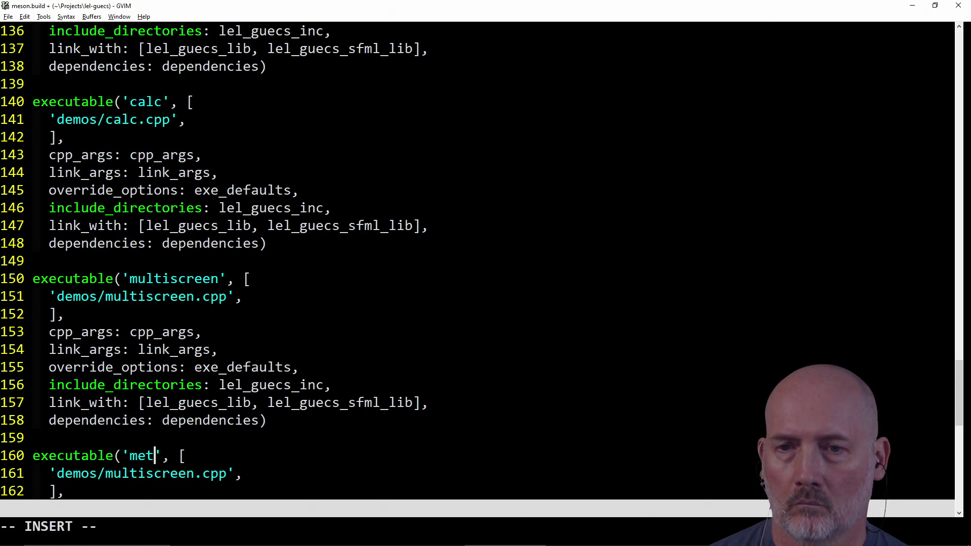
- Rename the copied target to 'meters' compiling demos/meters.cpp, and save meson.build
key("Escape")
key("j")
key("h")
key("b")
key("period")
type(":w")
key("Return")
- Save all files with :wa to start the meson build
key("j")
key("j")
key("j")
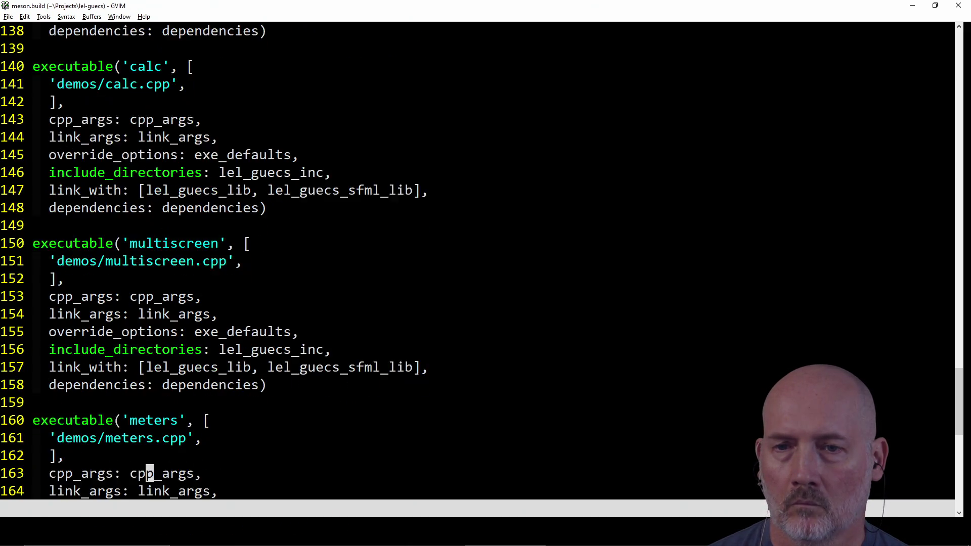
key("k")
key("k")
key("k")
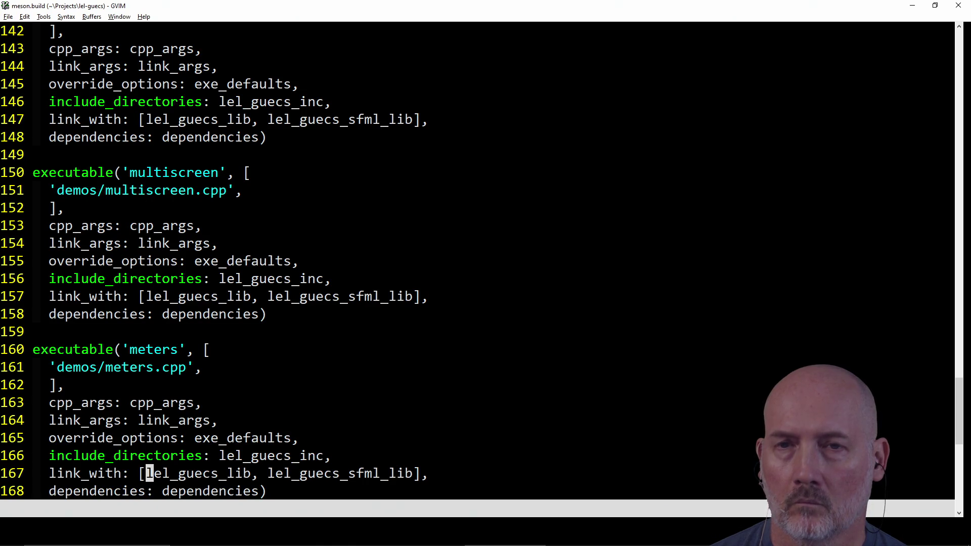
type(":wa")
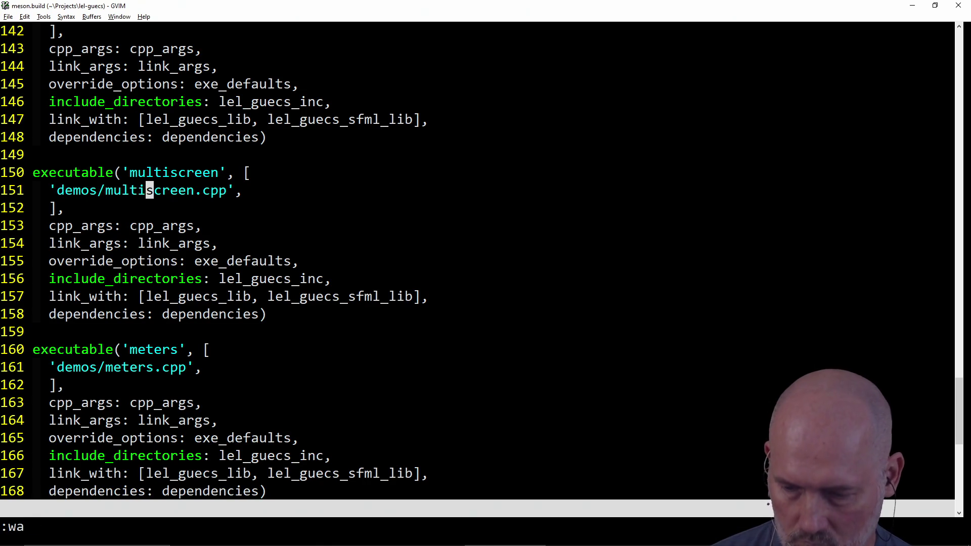
key("Return")
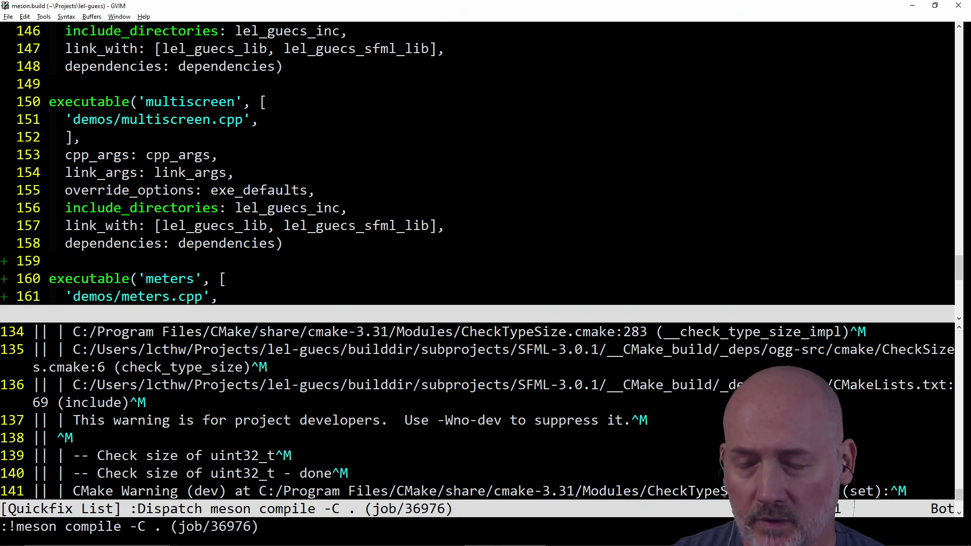
- Switch to the build output list and make it the only window
key("ctrl+w")
key("j")
key("ctrl+w")
key("o")
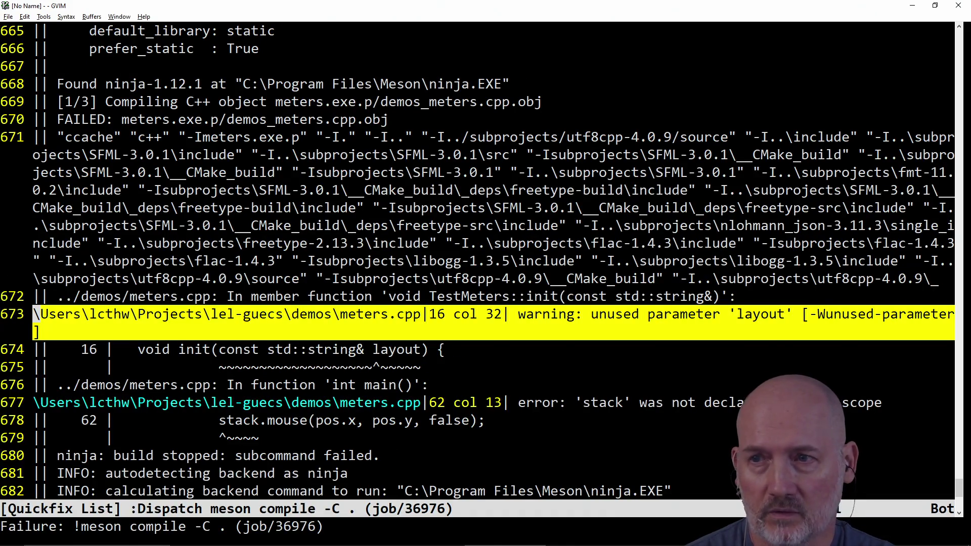
- Jump to the unused 'layout' parameter warning in meters.cpp and close the error list
key("Return")
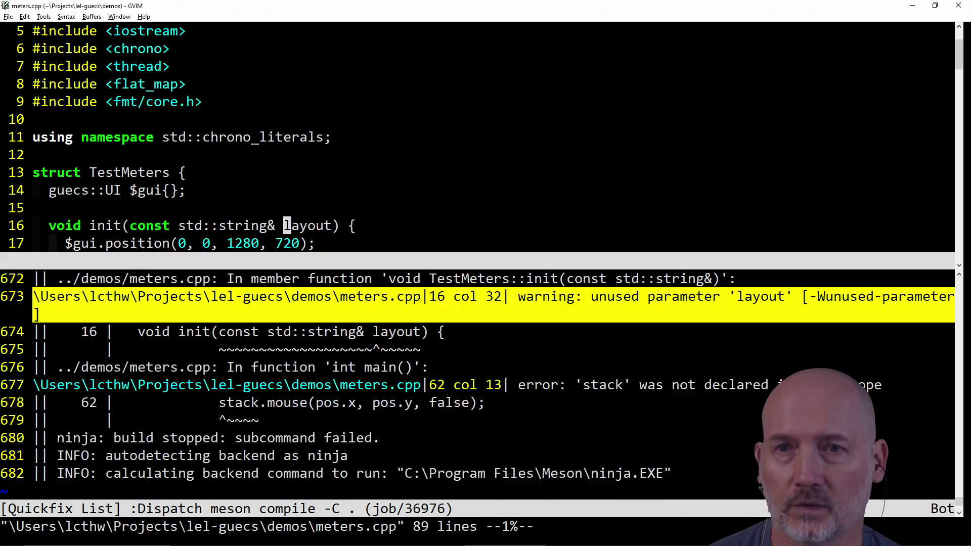
key("ctrl+w")
key("o")
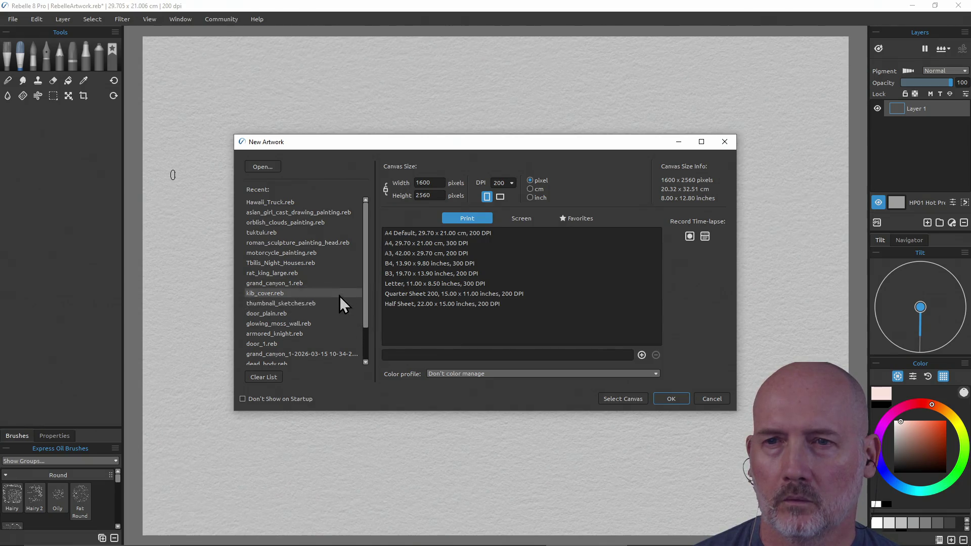
- Create a blank 1600 x 2560 artwork without saving the current painting
double_click(327, 272)
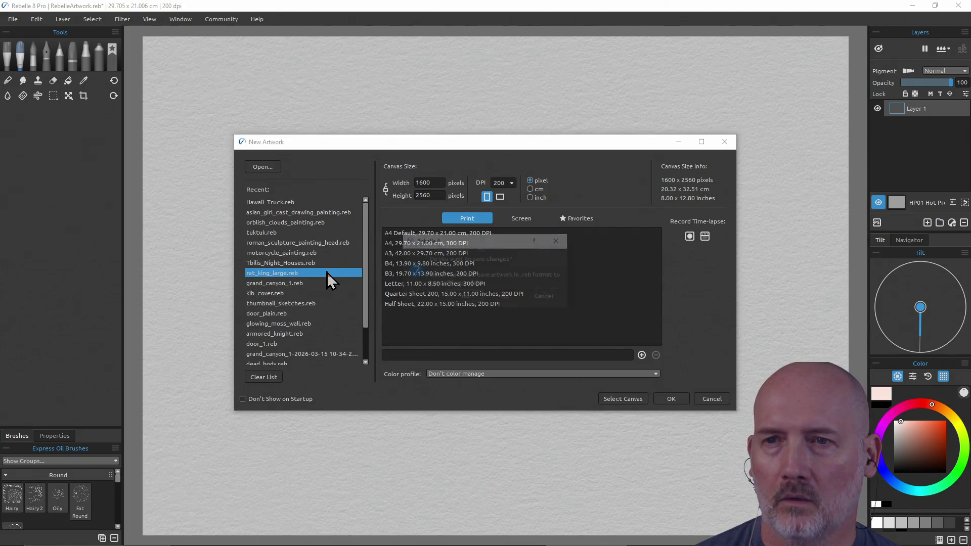
left_click(475, 298)
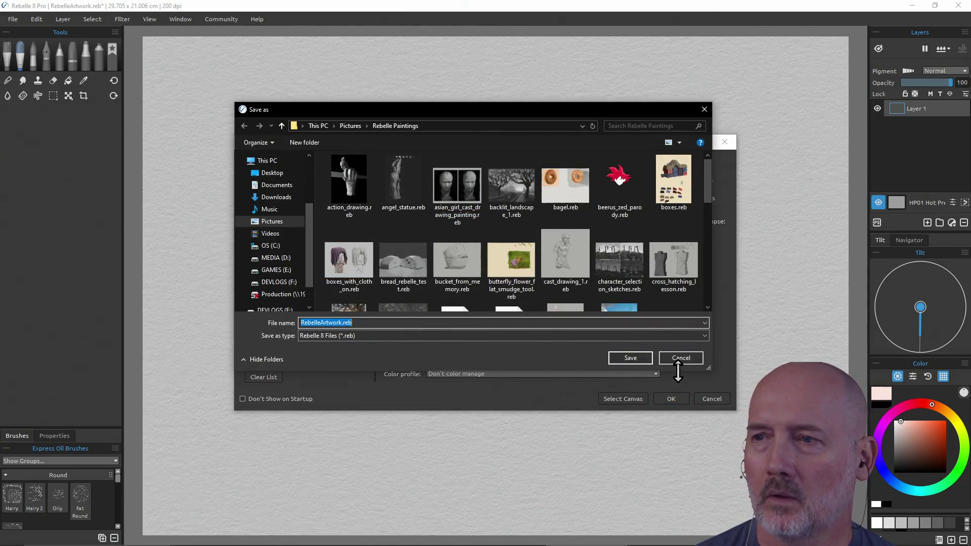
left_click(680, 358)
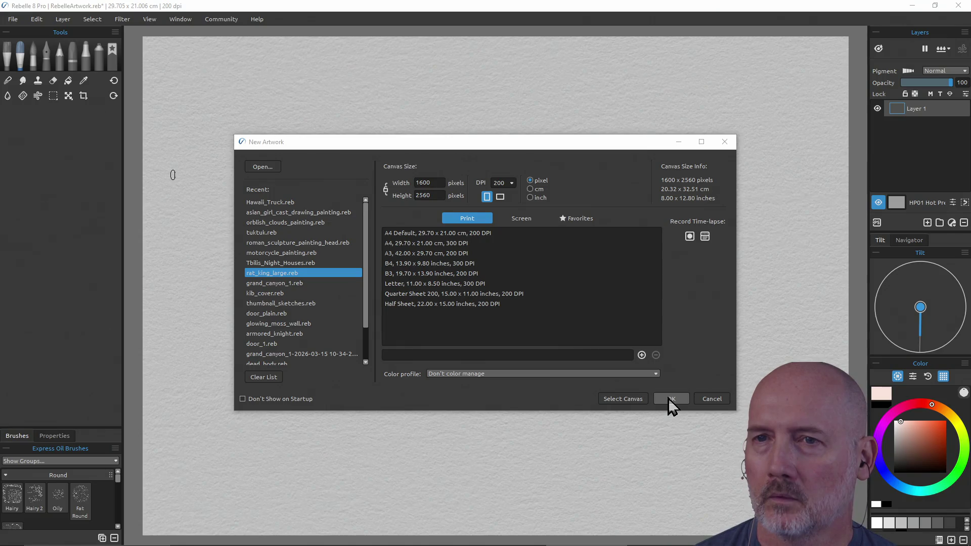
left_click(669, 398)
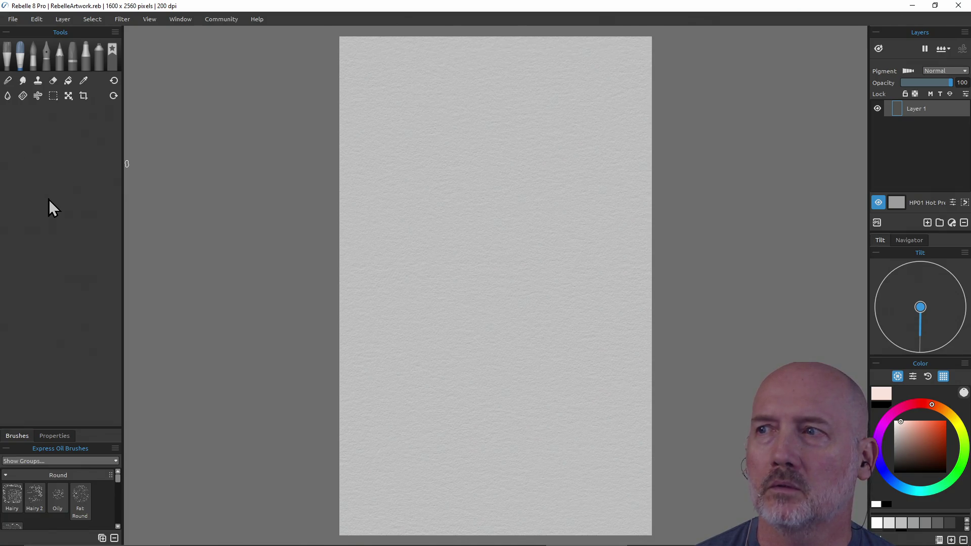
- Open the axe_ranger painting from the recent files list
left_click(16, 22)
mouse_move(96, 59)
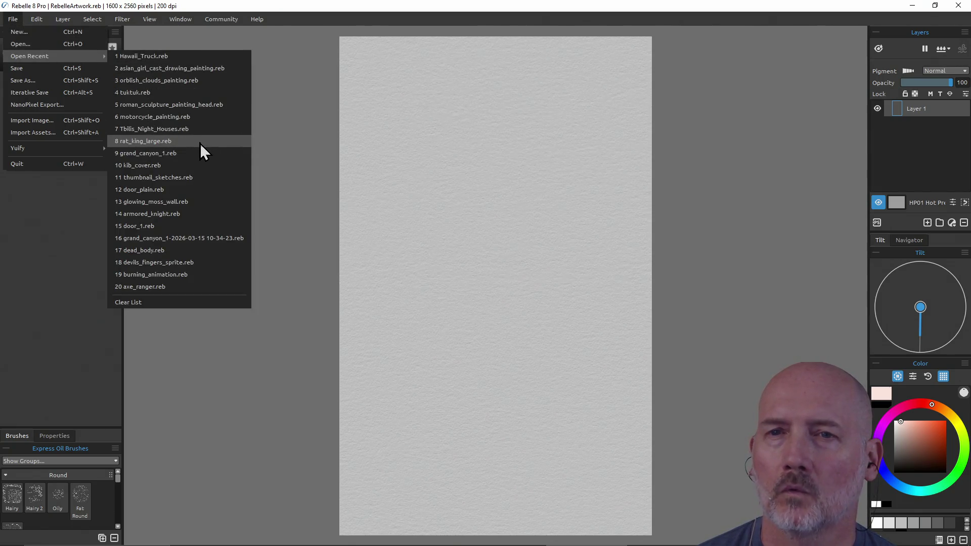
left_click(181, 287)
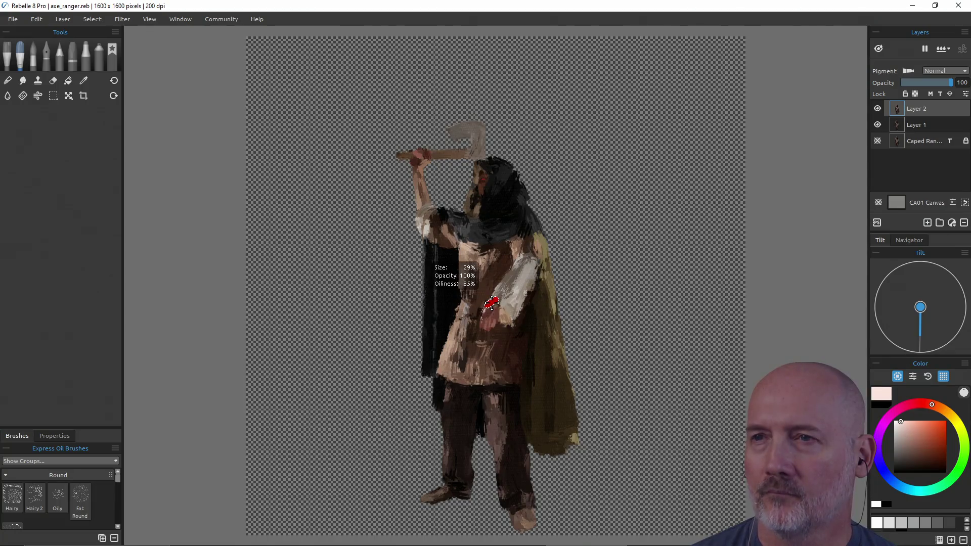
- Hide Layer 2 and Layer 1 so only the Caped Ranger reference photo shows
scroll(493, 276, "down", 2)
scroll(493, 276, "up", 5)
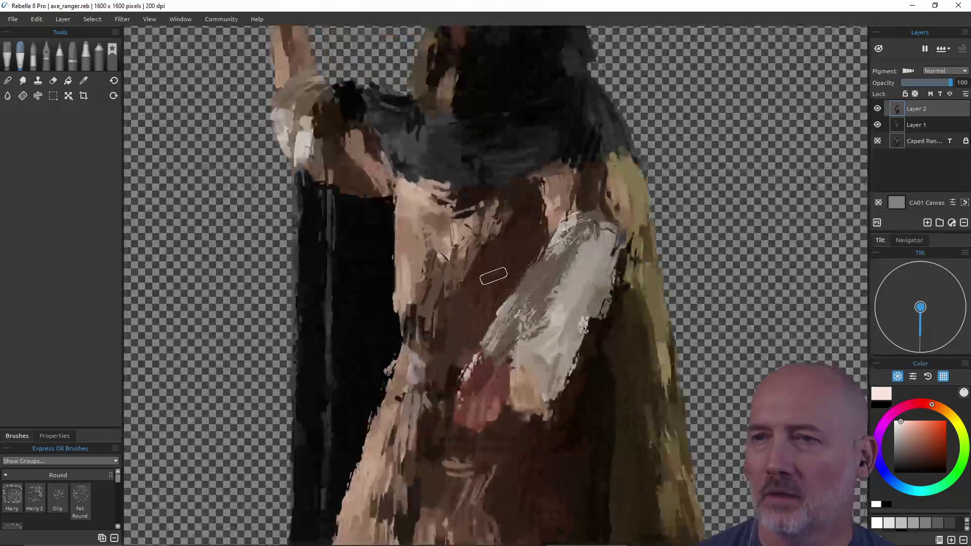
scroll(493, 276, "down", 3)
scroll(493, 276, "up", 3)
scroll(494, 276, "down", 4)
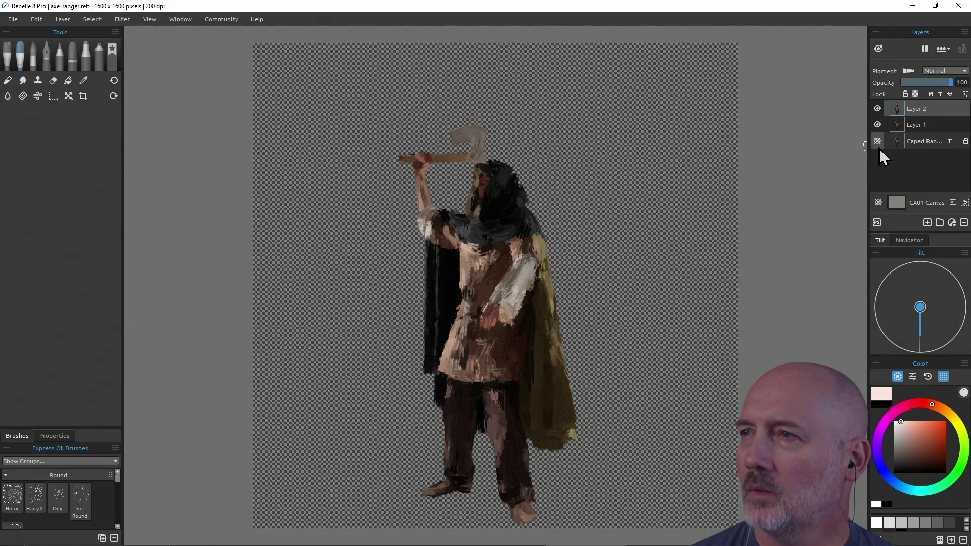
left_click(878, 140)
left_click(878, 125)
left_click(878, 108)
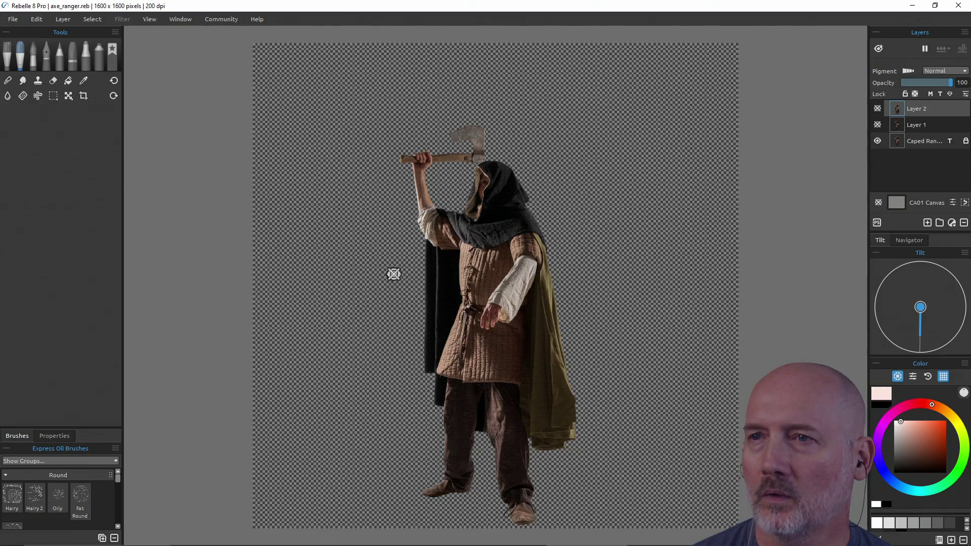
- Show Layer 1's strokes over the Caped Ranger photo and zoom to compare them
scroll(384, 276, "up", 3)
scroll(384, 277, "down", 3)
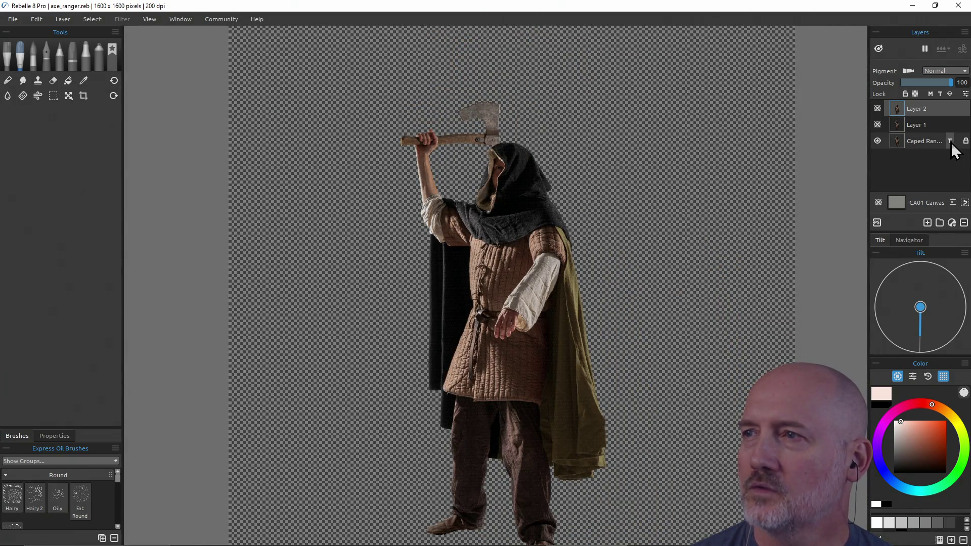
left_click(877, 124)
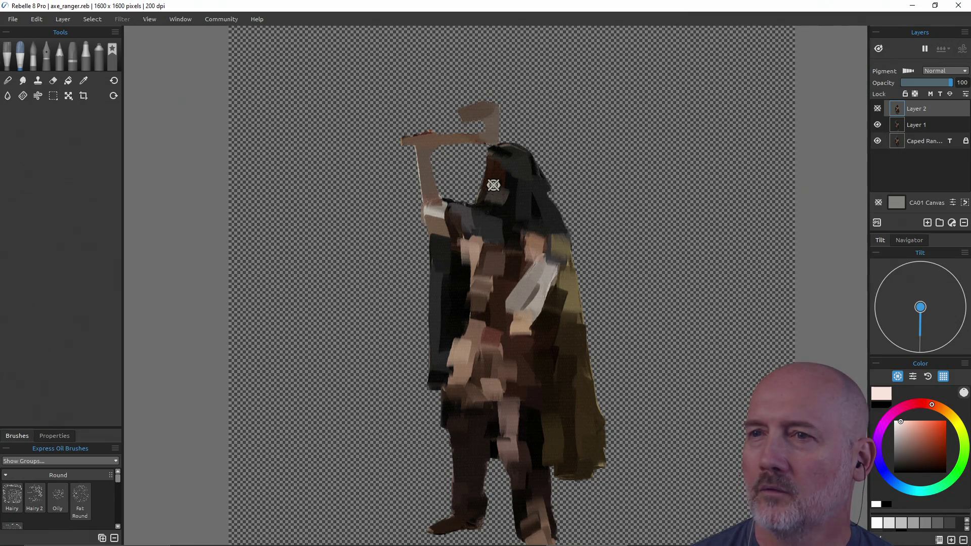
scroll(390, 269, "up", 5)
scroll(632, 218, "down", 3)
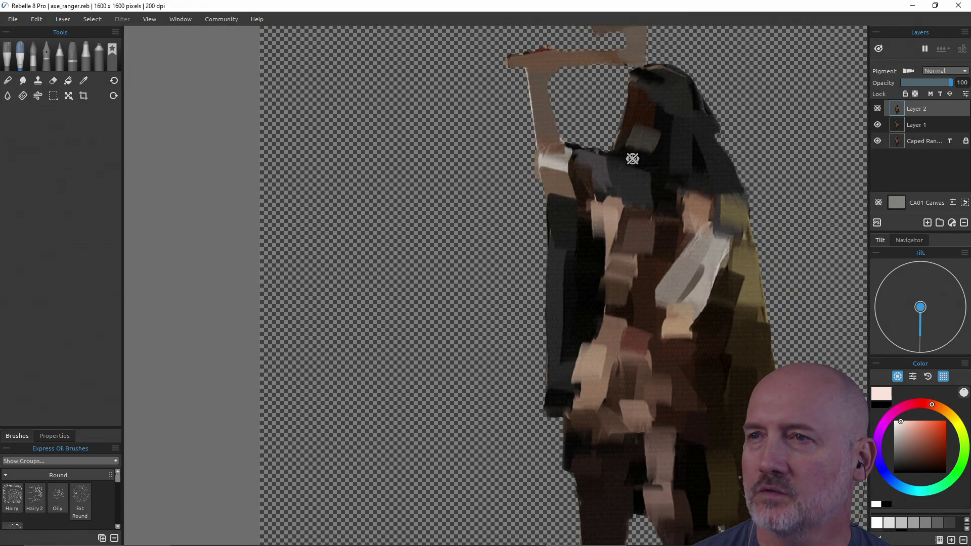
scroll(663, 207, "down", 2)
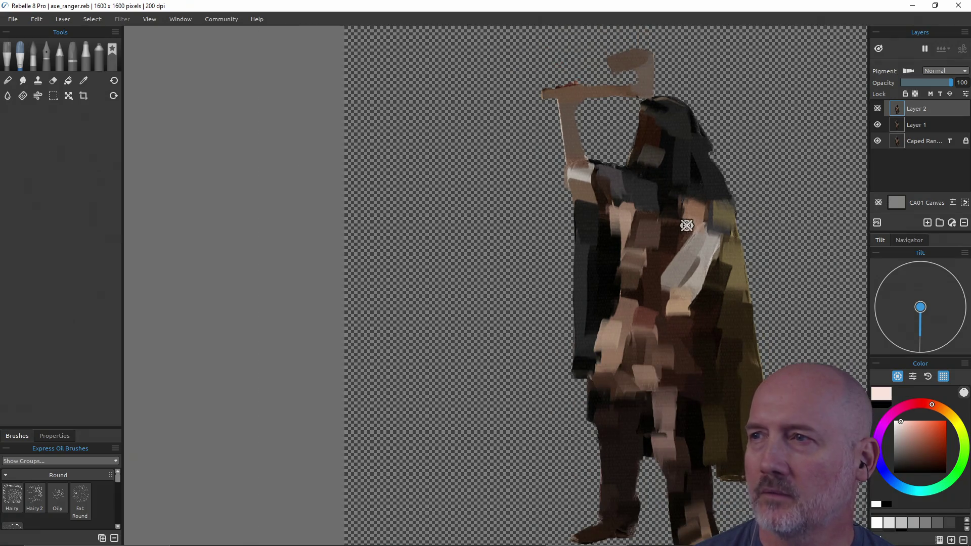
- Hide Layer 1 and show Layer 2's strokes over the reference photo instead
left_click(878, 125)
left_click(877, 109)
scroll(675, 346, "up", 4)
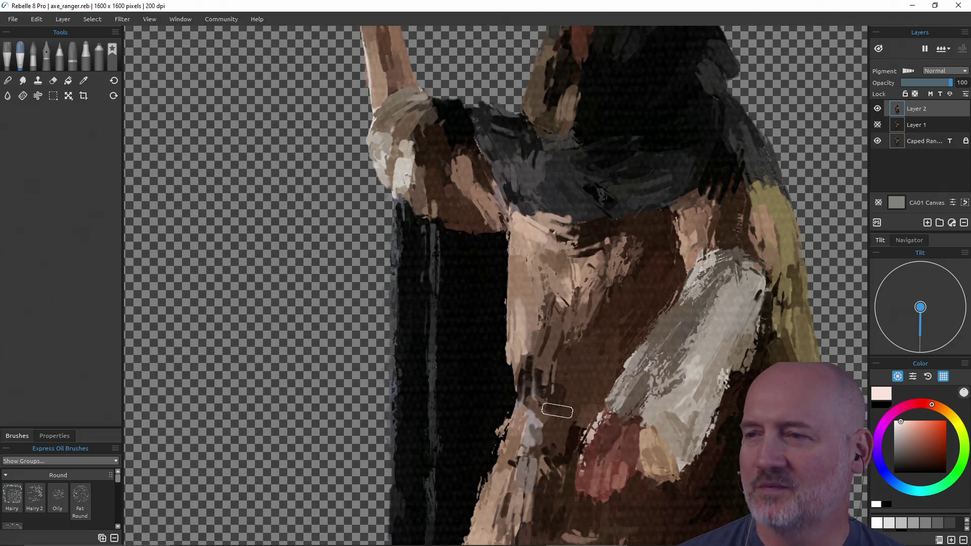
scroll(636, 315, "down", 1)
scroll(635, 315, "down", 2)
scroll(635, 315, "up", 2)
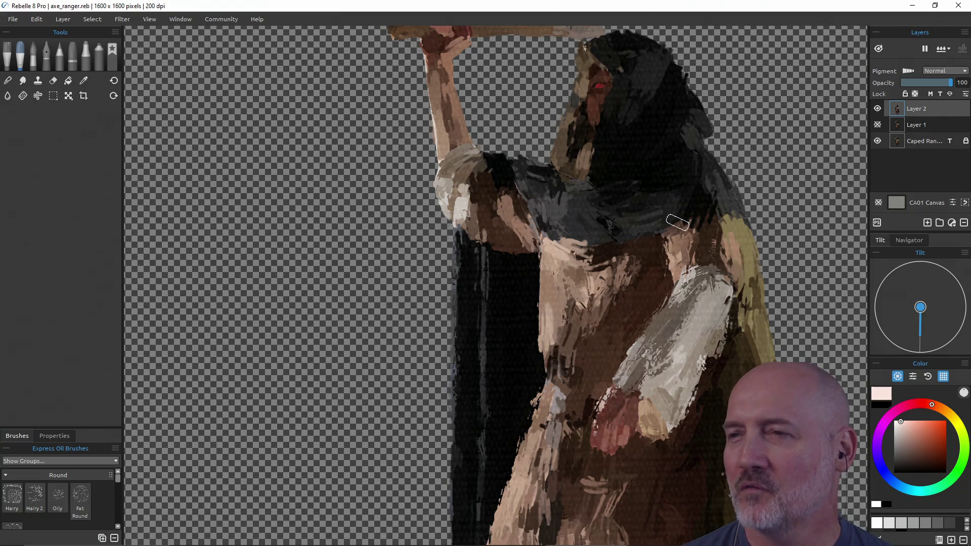
- Pan and zoom over the raised axe and head, then back to the whole figure
mouse_move(680, 213)
left_mouse_down()
mouse_move(651, 223)
mouse_move(553, 369)
left_mouse_up()
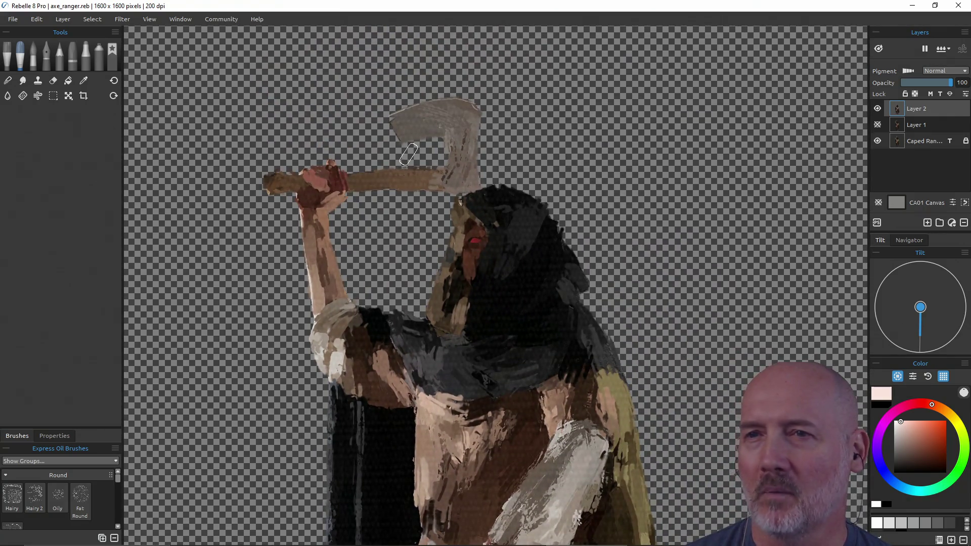
mouse_move(487, 419)
left_mouse_down()
mouse_move(548, 257)
mouse_move(528, 366)
mouse_move(523, 356)
left_mouse_up()
left_click_drag(482, 247, 475, 161)
scroll(511, 263, "down", 4)
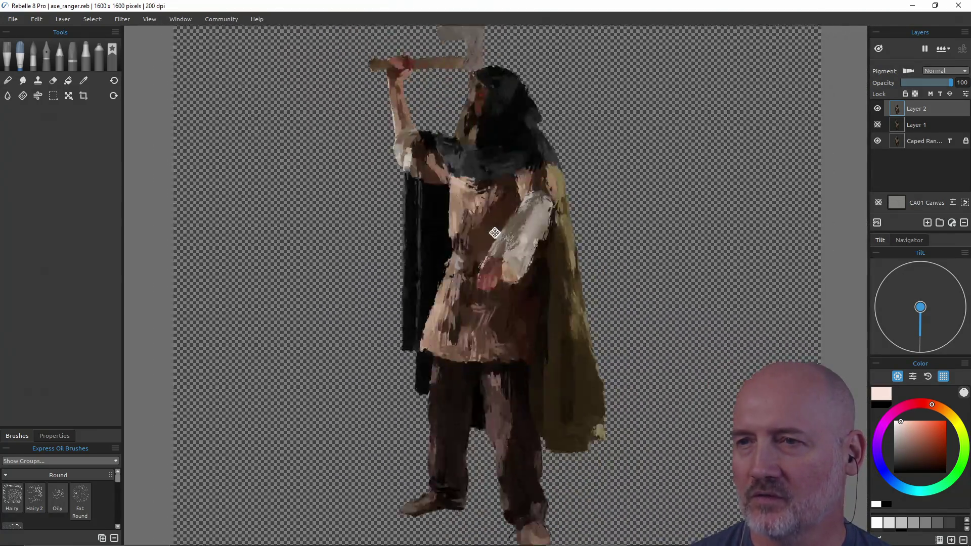
scroll(510, 263, "down", 3)
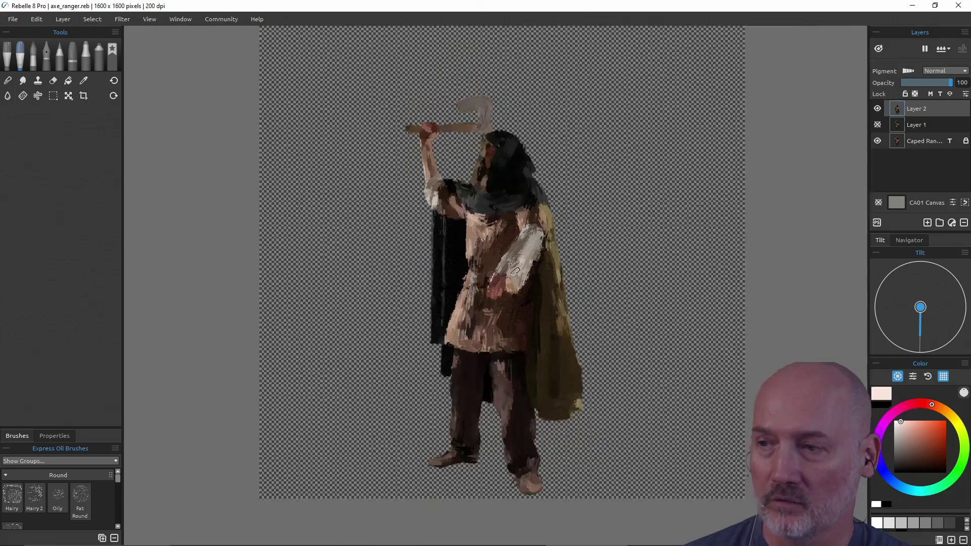
scroll(515, 272, "up", 1)
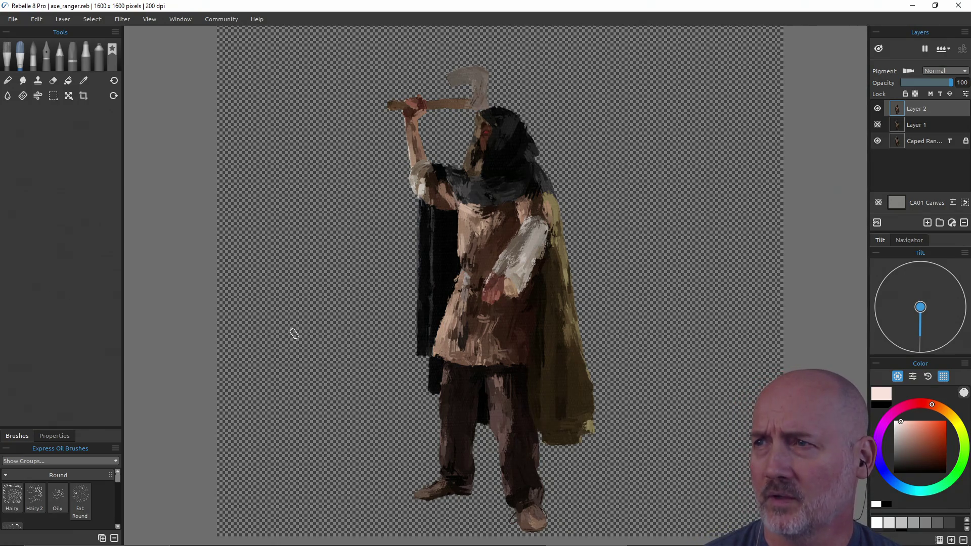
- Turn off the Caped Ranger photo and turn on Layer 1, leaving Layers 1 and 2 visible
left_click(877, 141)
left_click(877, 124)
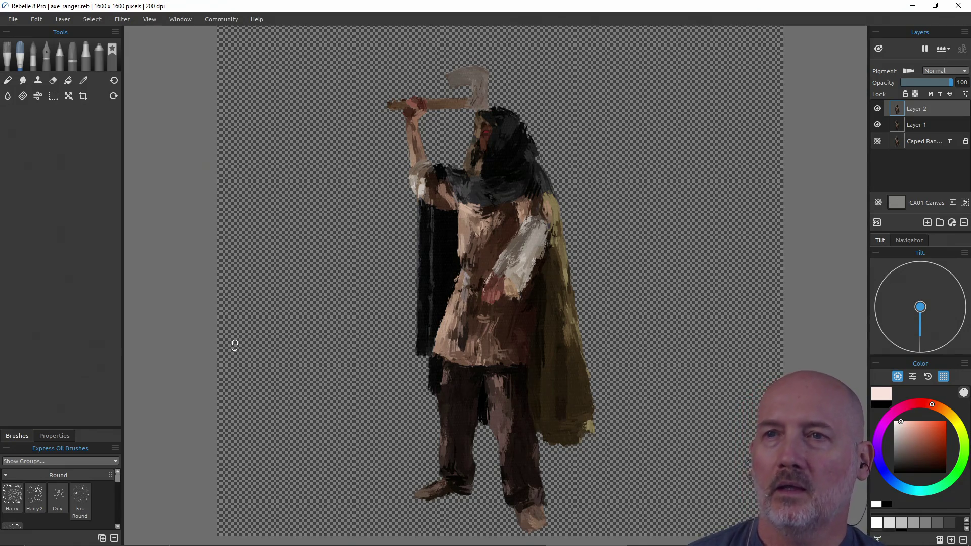
scroll(521, 296, "up", 2)
scroll(520, 296, "down", 2)
scroll(520, 296, "up", 1)
scroll(521, 296, "down", 1)
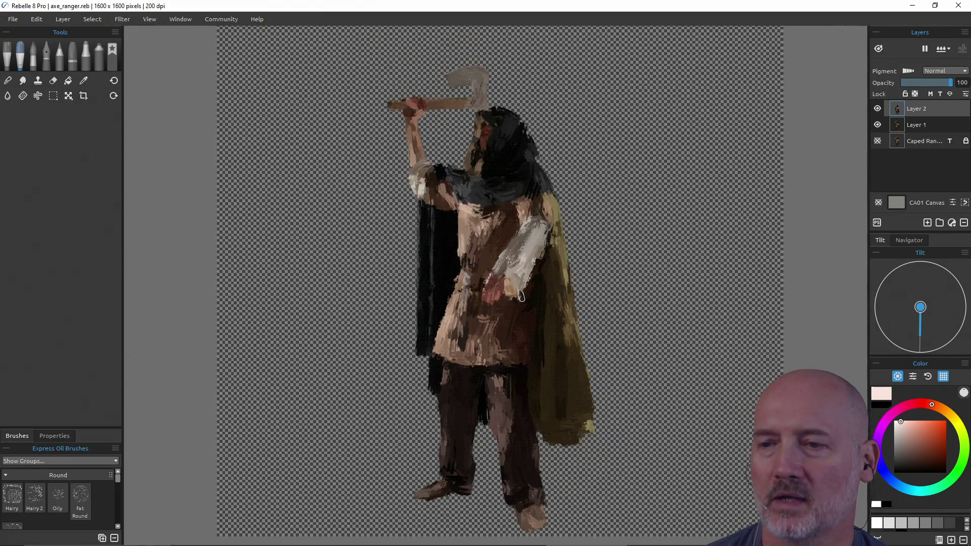
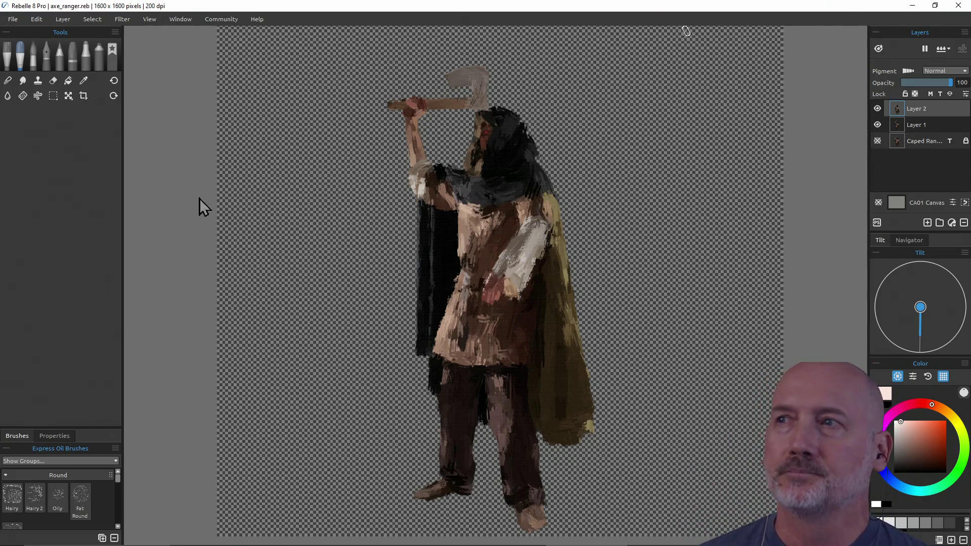
- Switch from the Rebelle painting to Firefox and open a new browser tab
key("alt+Tab")
key("alt+Tab")
key("alt+Tab")
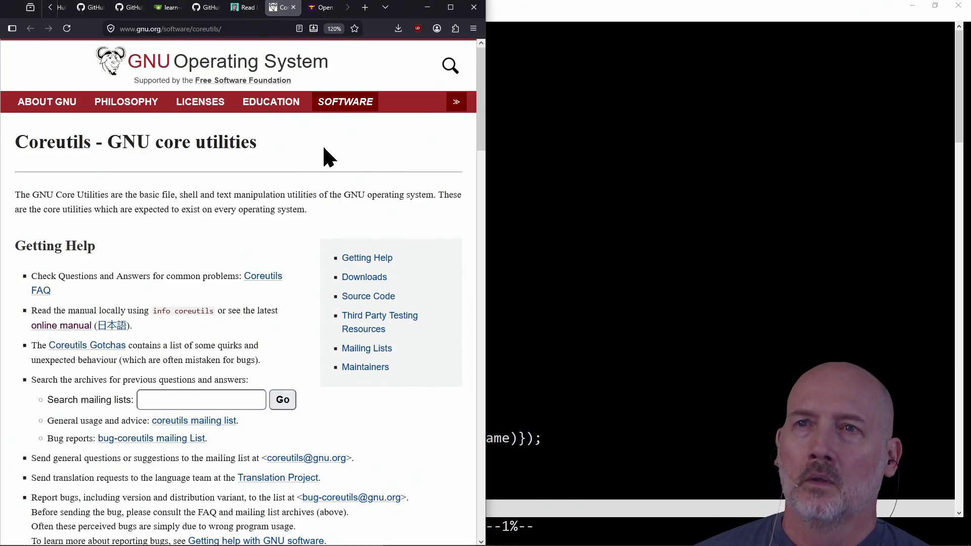
key("ctrl+t")
- Load the posemaniacs website in the new tab
type("posemaniacs.com")
key("Return")
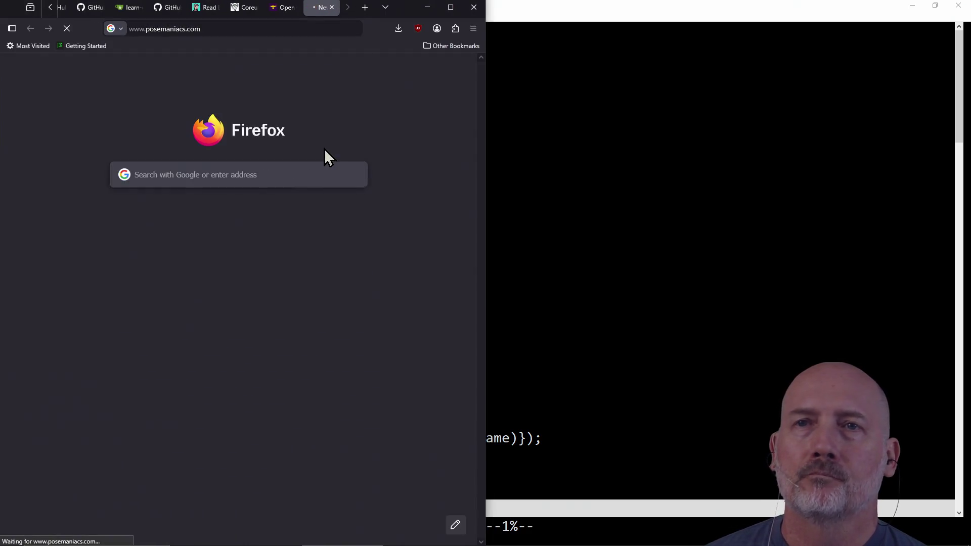
left_click(223, 30)
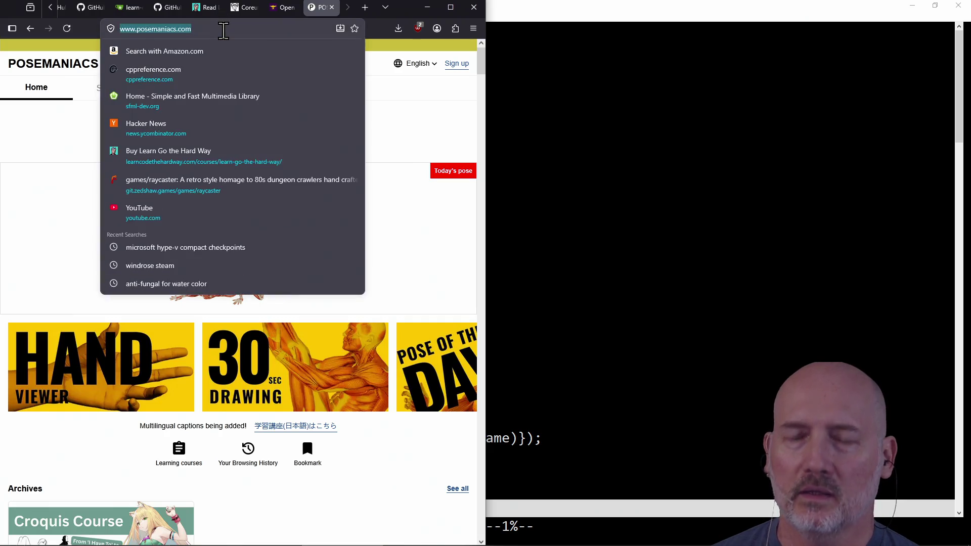
left_click(409, 109)
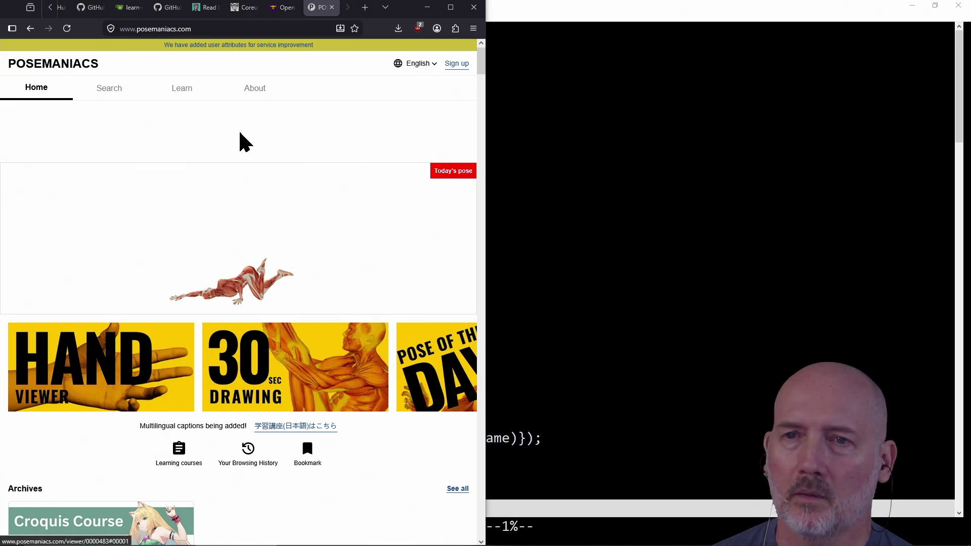
- Open the fifth New poses figure in 3D, then return to the Posemaniacs home page
scroll(242, 141, "down", 10)
scroll(244, 142, "down", 10)
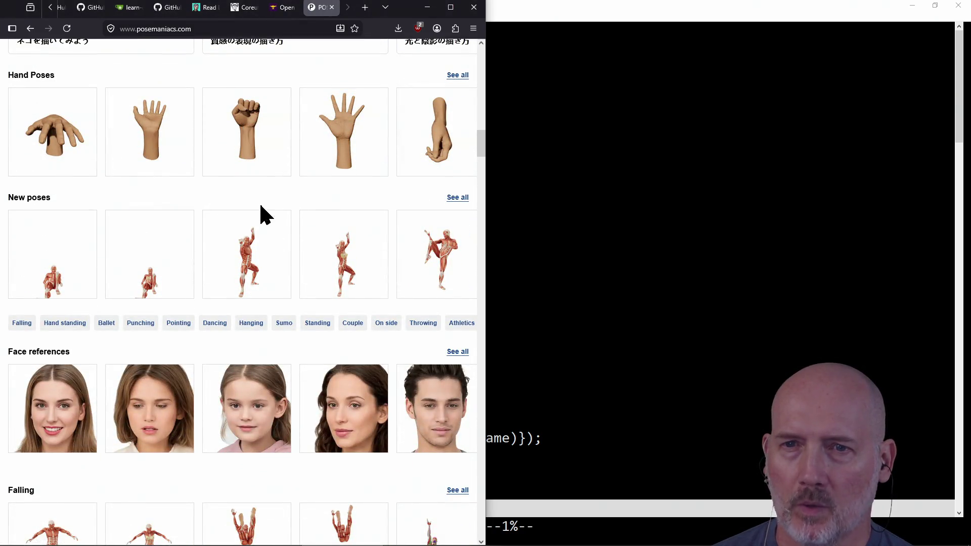
left_click(435, 243)
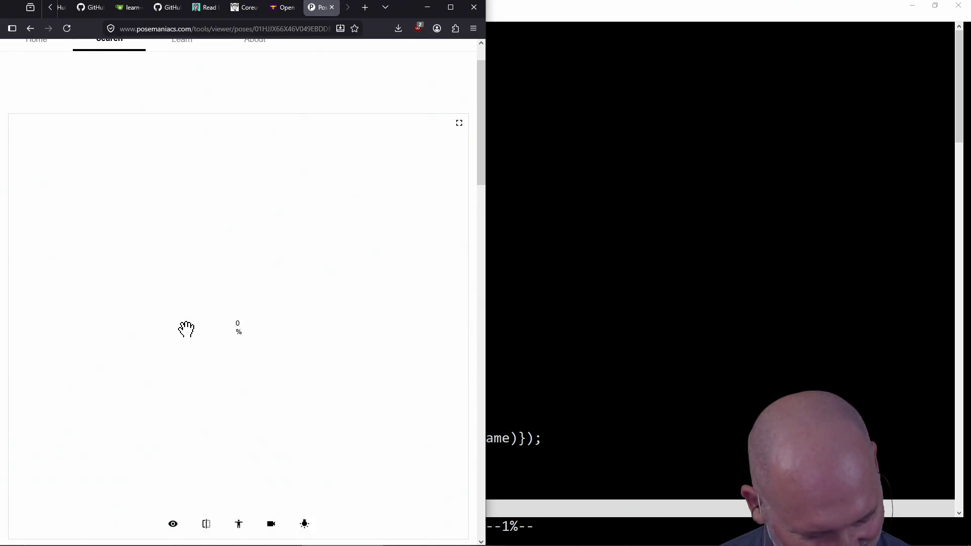
left_click(30, 28)
scroll(278, 246, "down", 2)
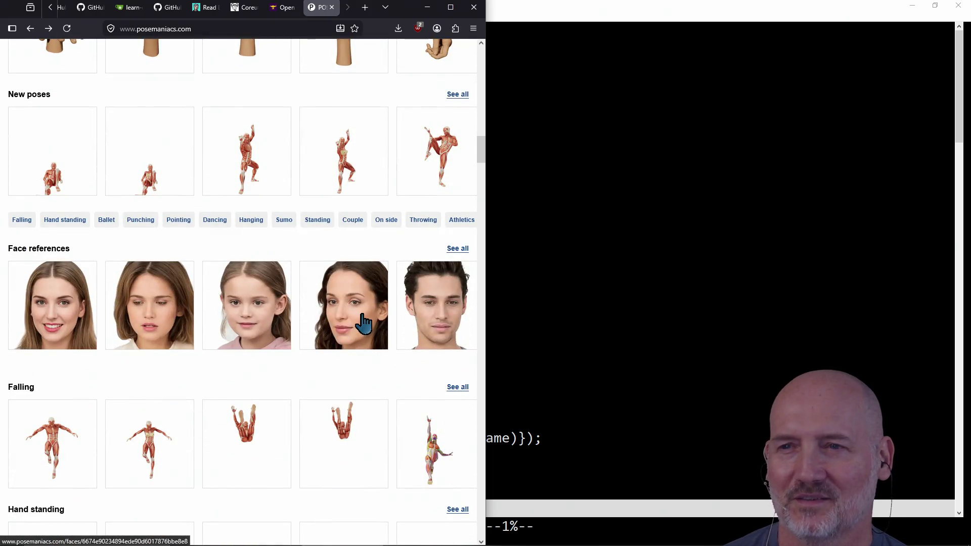
left_click(362, 328)
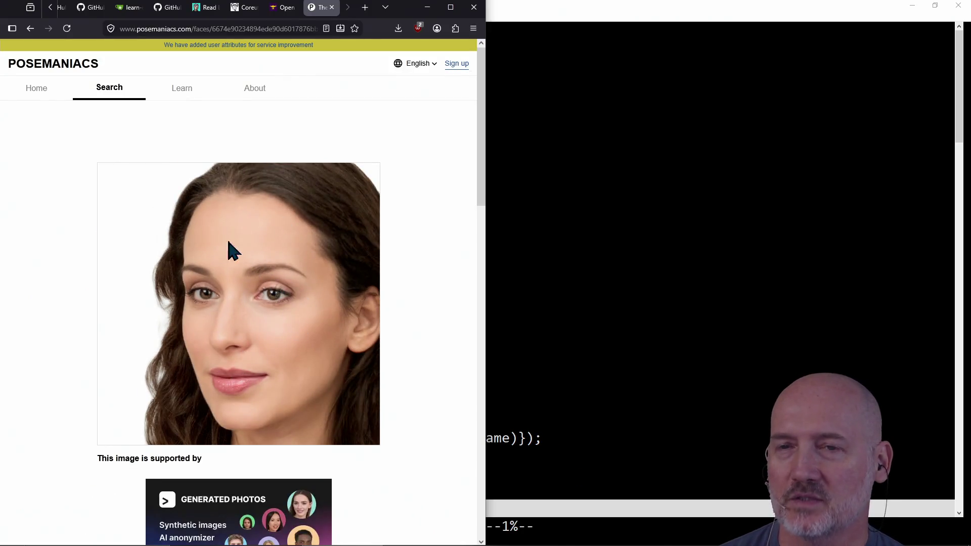
left_click(29, 29)
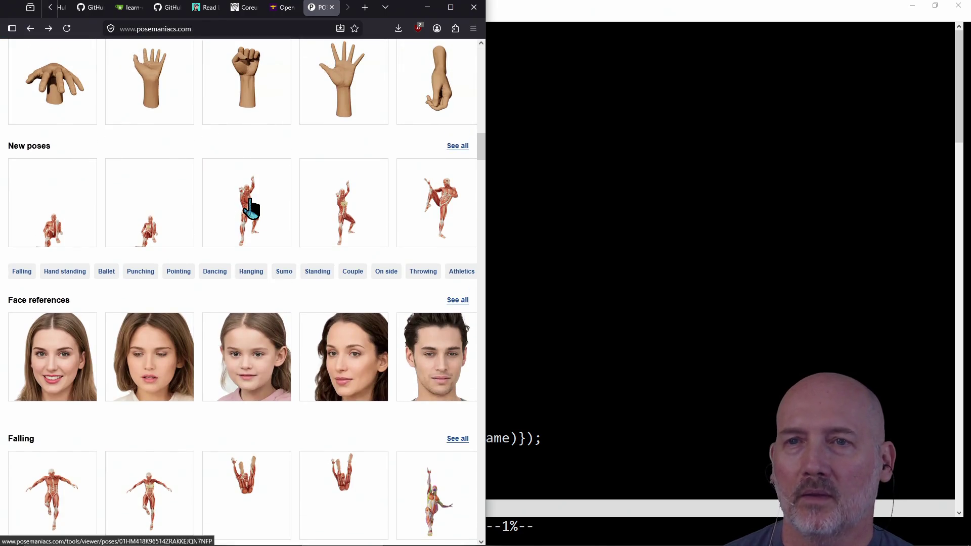
left_click(252, 211)
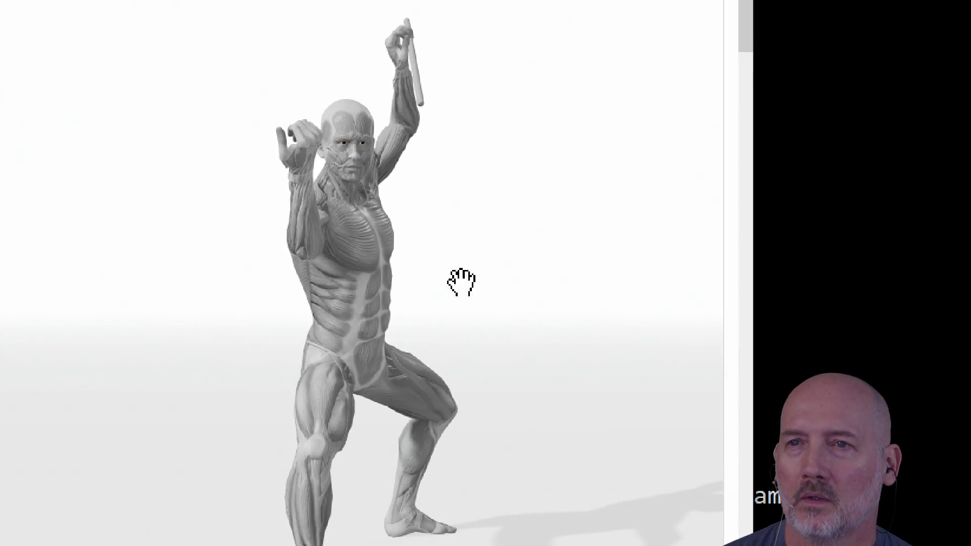
mouse_move(310, 310)
left_mouse_down()
mouse_move(281, 195)
mouse_move(196, 196)
left_mouse_up()
mouse_move(347, 332)
left_mouse_down()
mouse_move(335, 373)
mouse_move(408, 373)
left_mouse_up()
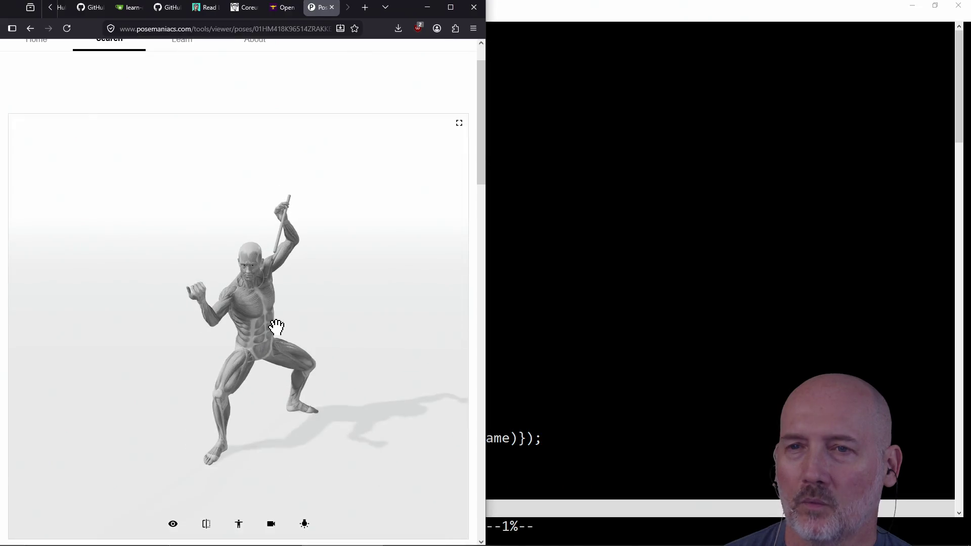
mouse_move(278, 321)
left_mouse_down()
mouse_move(253, 332)
mouse_move(306, 283)
mouse_move(223, 275)
mouse_move(152, 320)
mouse_move(180, 397)
mouse_move(329, 357)
mouse_move(344, 341)
left_mouse_up()
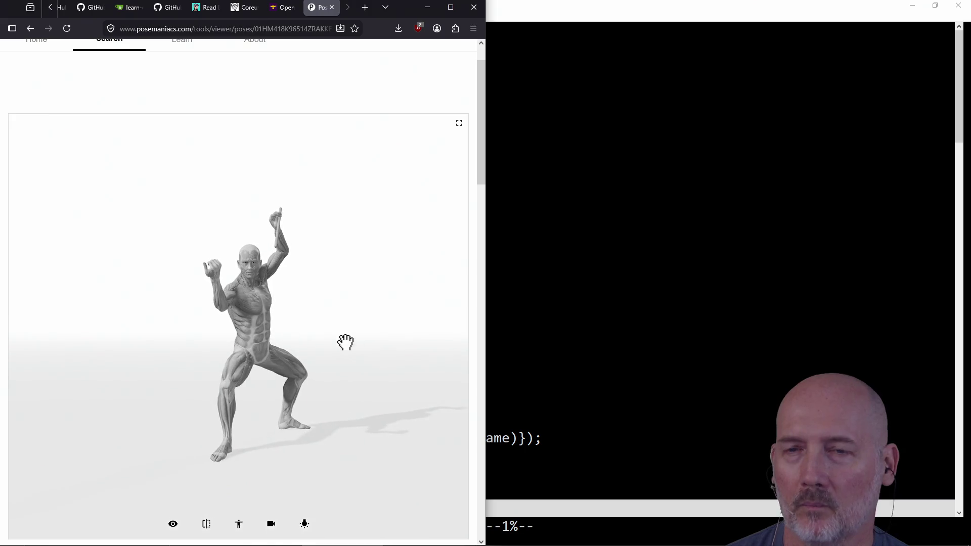
left_click(30, 28)
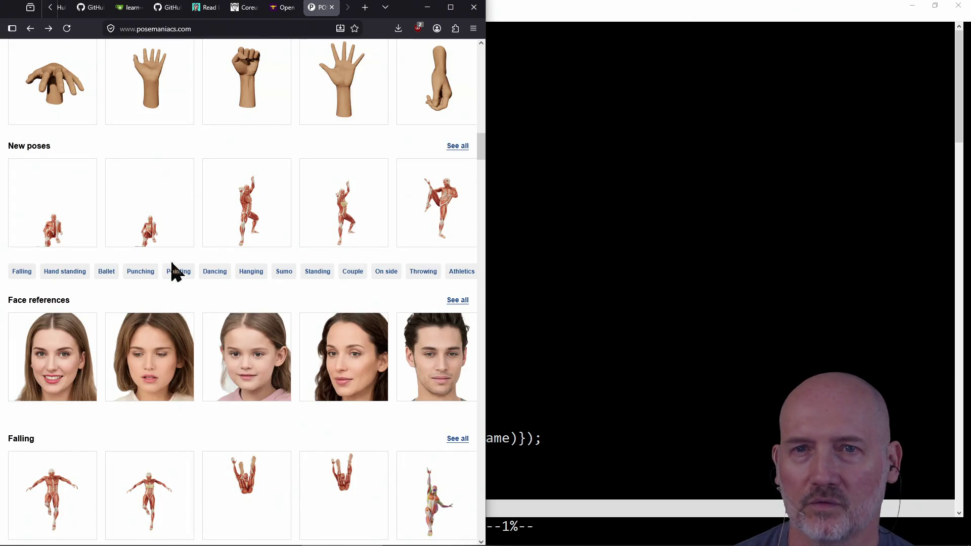
- Scroll down the category rows and open the fourth Dancing pose in the 3D viewer
scroll(240, 253, "down", 3)
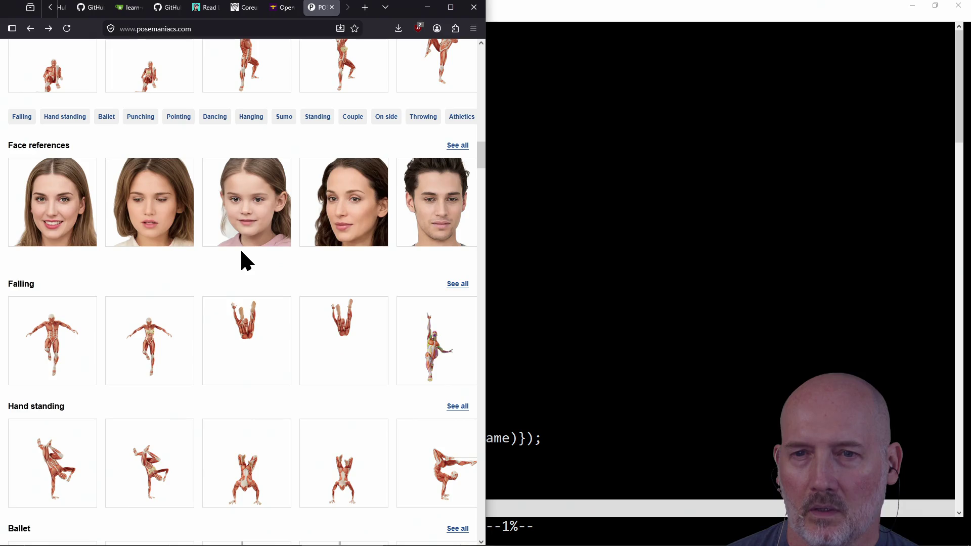
scroll(242, 253, "down", 1)
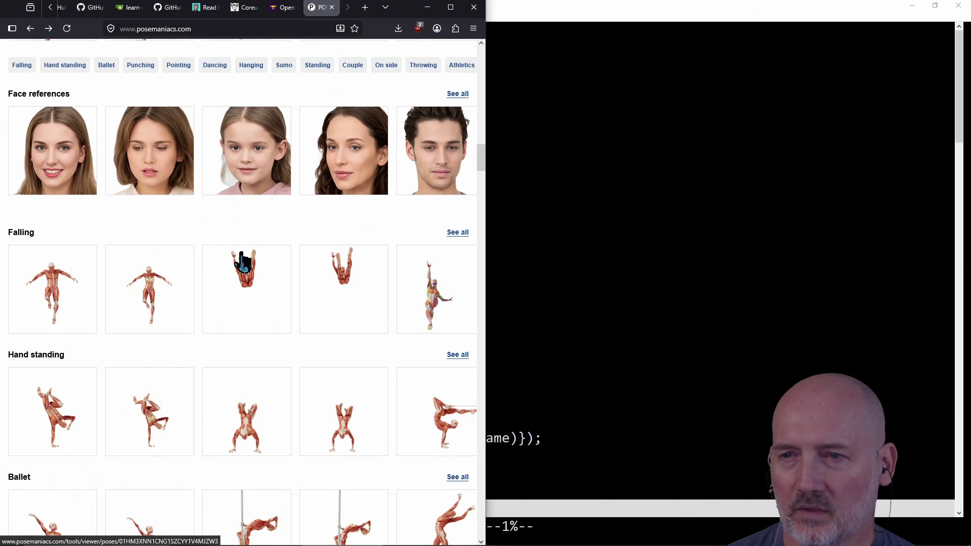
scroll(241, 253, "down", 2)
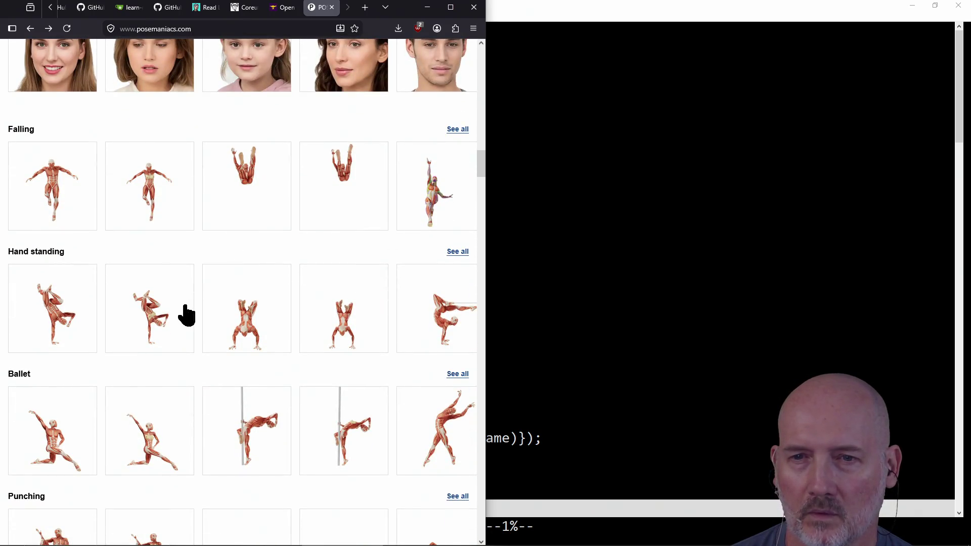
scroll(168, 299, "down", 1)
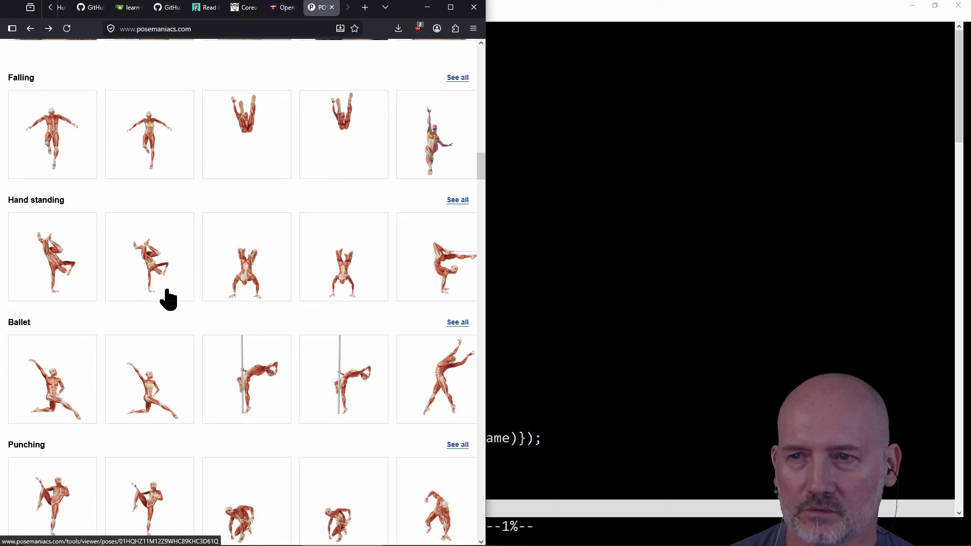
scroll(160, 334, "down", 2)
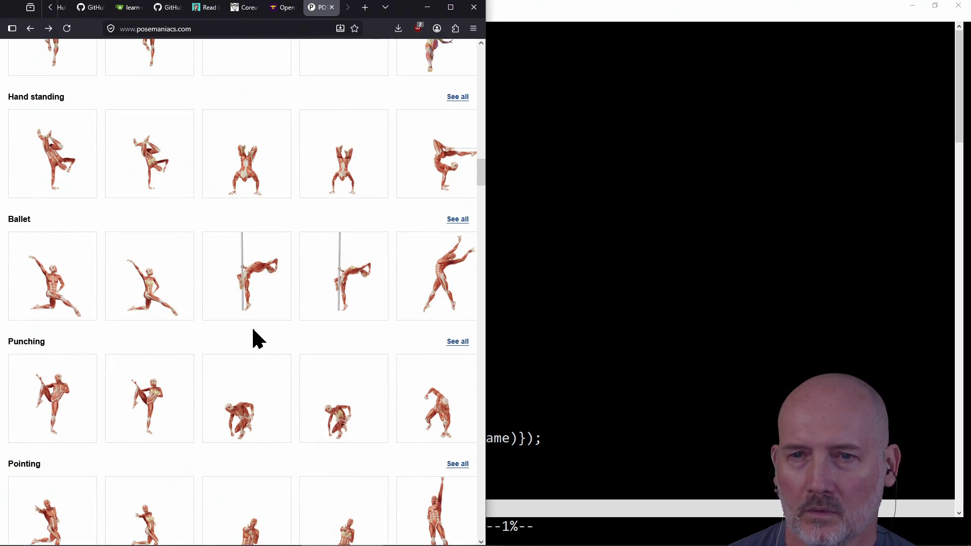
scroll(252, 335, "down", 1)
scroll(147, 333, "down", 2)
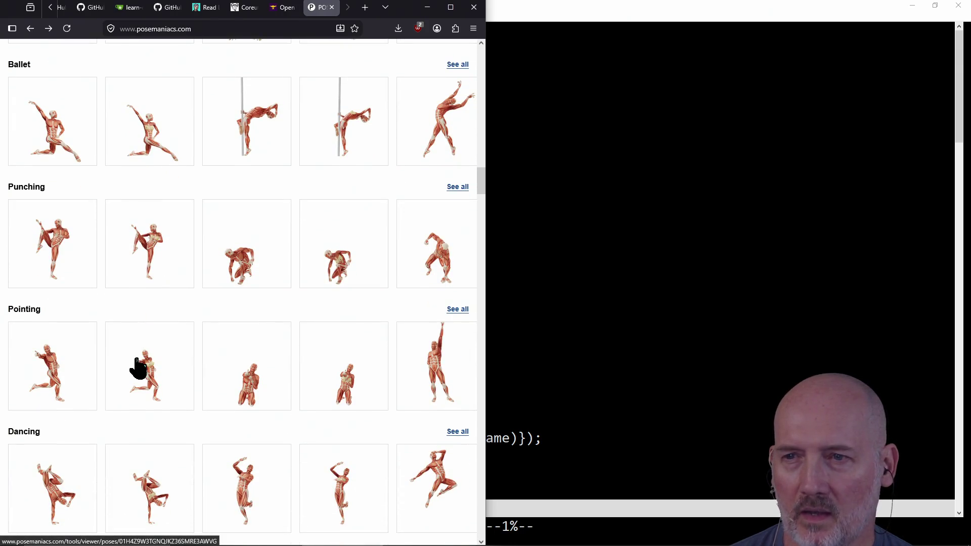
scroll(136, 368, "down", 2)
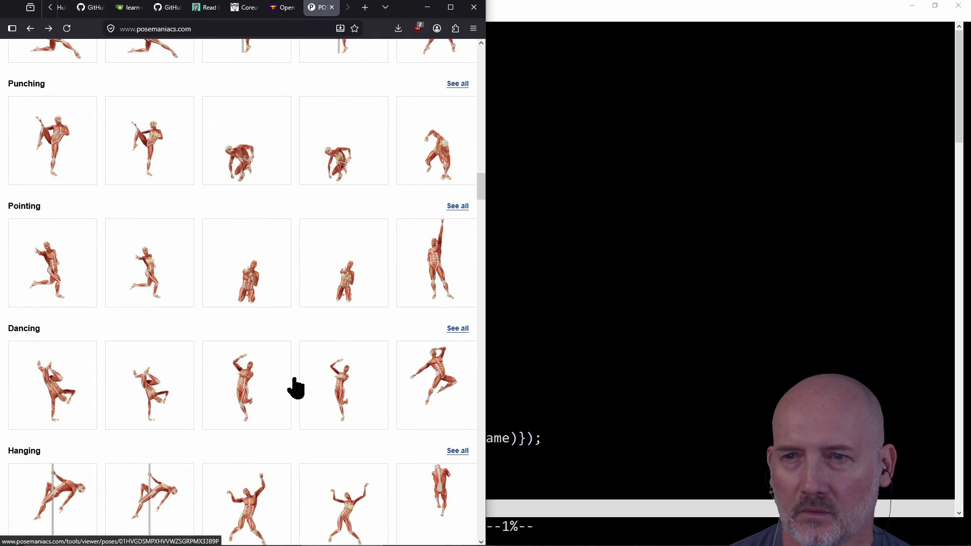
scroll(337, 392, "down", 2)
scroll(341, 316, "down", 4)
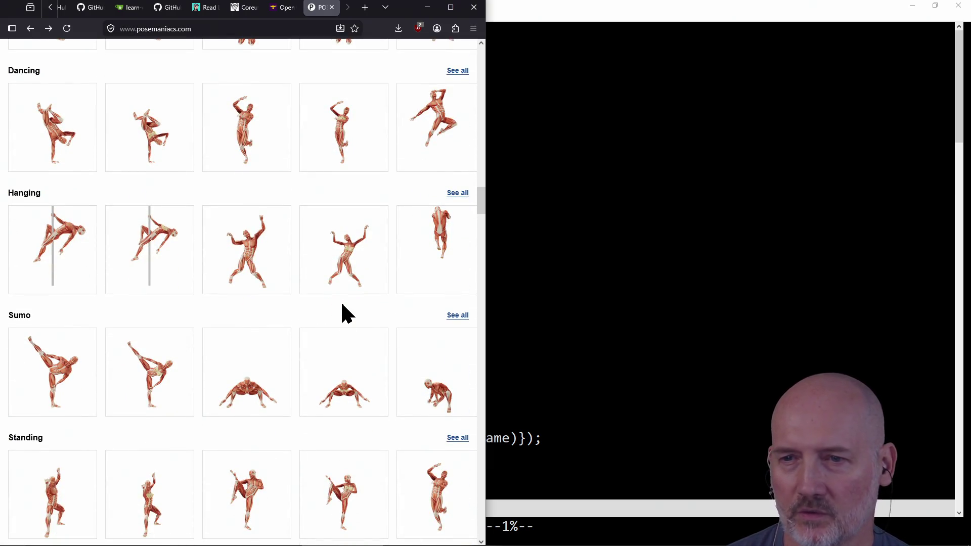
scroll(341, 314, "up", 2)
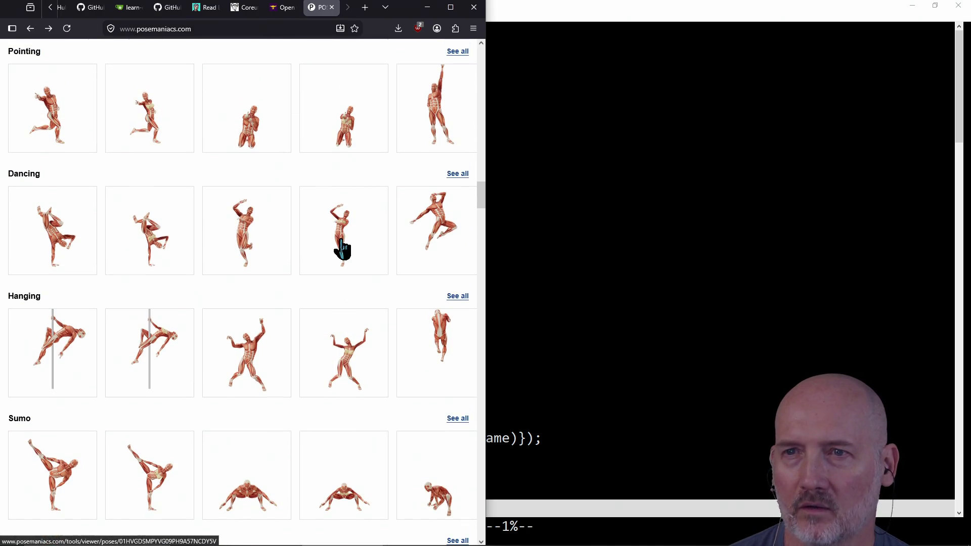
left_click(340, 250)
scroll(343, 304, "down", 1)
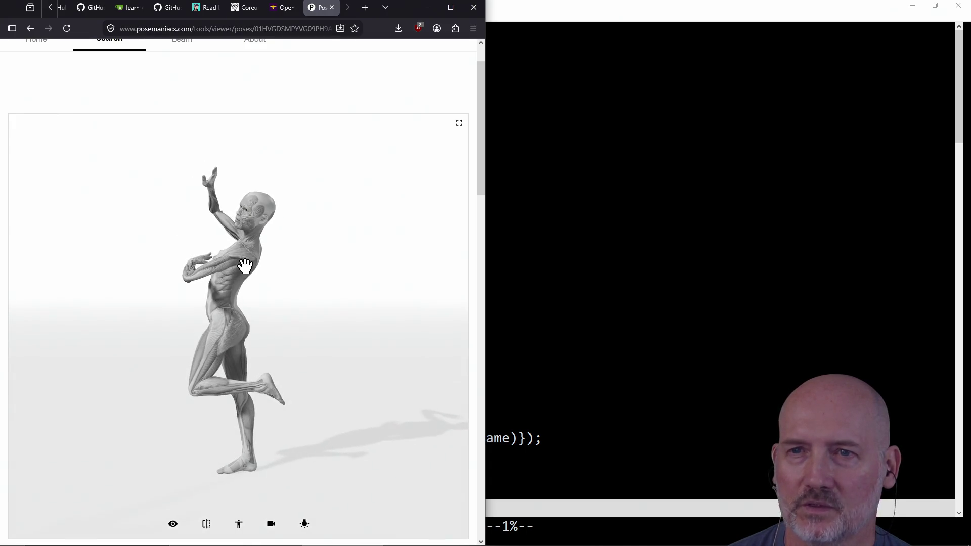
- Orbit the dancing figure to study its other side and a tilted angle
mouse_move(346, 456)
left_mouse_down()
mouse_move(225, 368)
mouse_move(258, 358)
mouse_move(306, 302)
mouse_move(197, 327)
mouse_move(242, 307)
mouse_move(126, 297)
mouse_move(174, 310)
mouse_move(162, 288)
mouse_move(174, 331)
mouse_move(229, 344)
mouse_move(279, 329)
mouse_move(204, 318)
mouse_move(245, 329)
mouse_move(210, 329)
mouse_move(217, 336)
mouse_move(175, 325)
left_mouse_up()
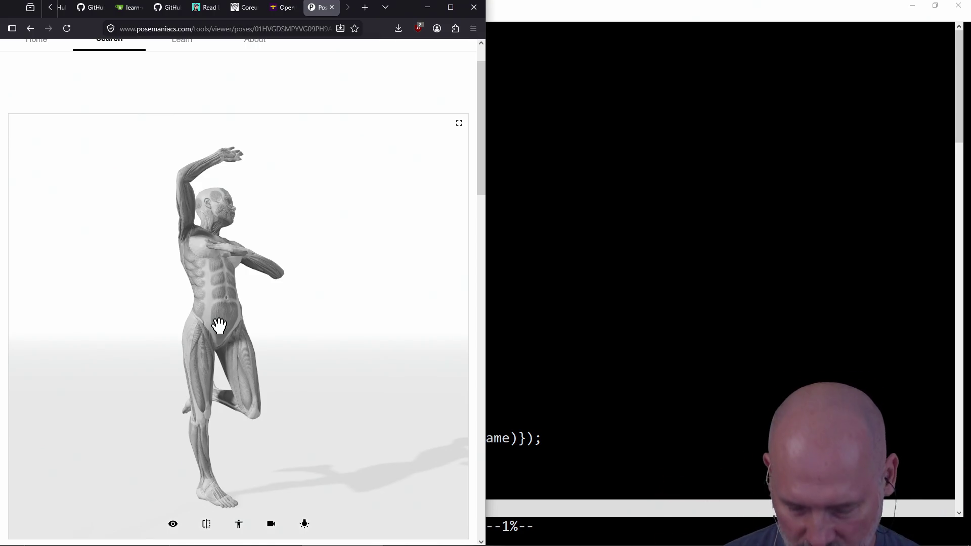
mouse_move(220, 328)
left_mouse_down()
mouse_move(308, 373)
mouse_move(208, 350)
mouse_move(70, 350)
mouse_move(119, 294)
mouse_move(96, 251)
left_mouse_up()
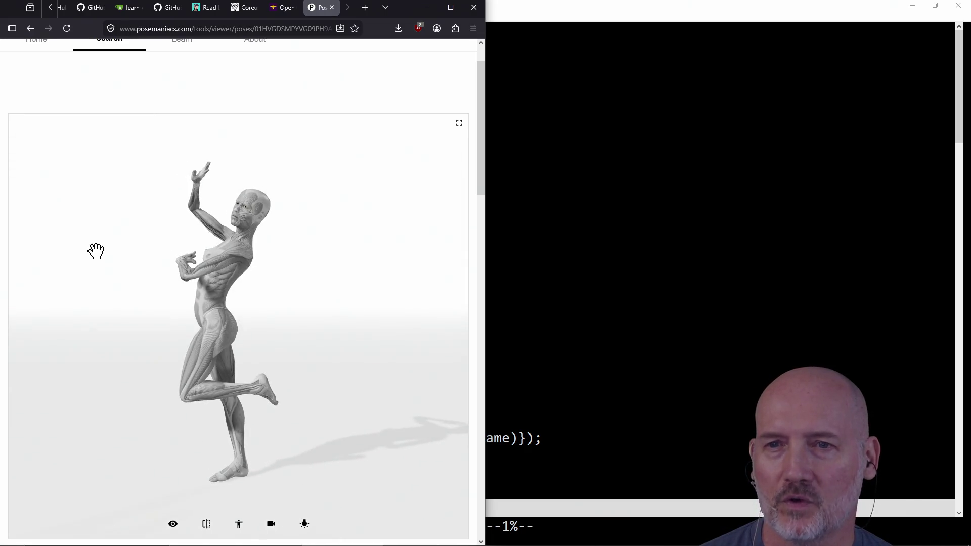
mouse_move(241, 217)
left_mouse_down()
mouse_move(333, 279)
mouse_move(202, 281)
mouse_move(213, 279)
mouse_move(225, 316)
mouse_move(245, 277)
mouse_move(173, 303)
mouse_move(265, 285)
mouse_move(299, 260)
mouse_move(350, 308)
mouse_move(208, 317)
mouse_move(137, 288)
left_mouse_up()
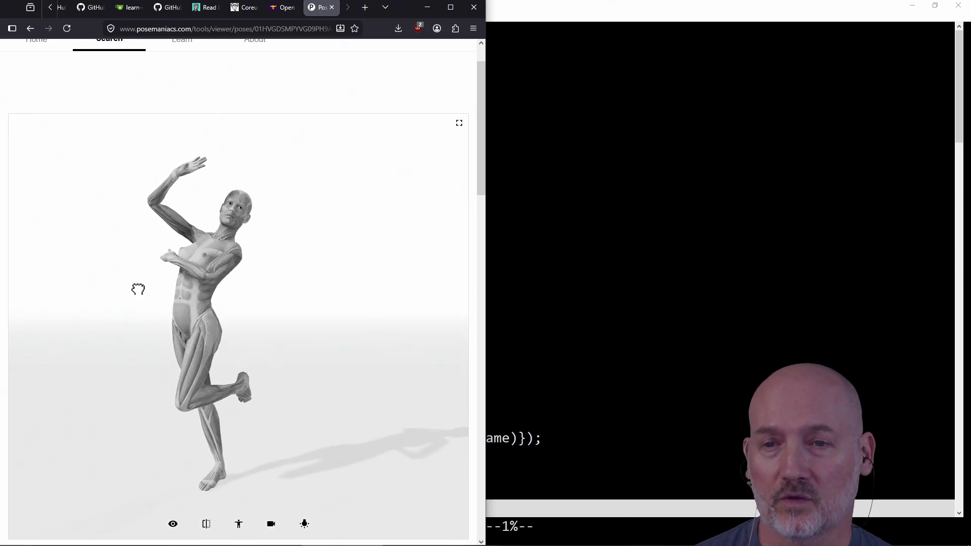
- Open a Hanging category pose and rotate it between front and side views
left_click(30, 28)
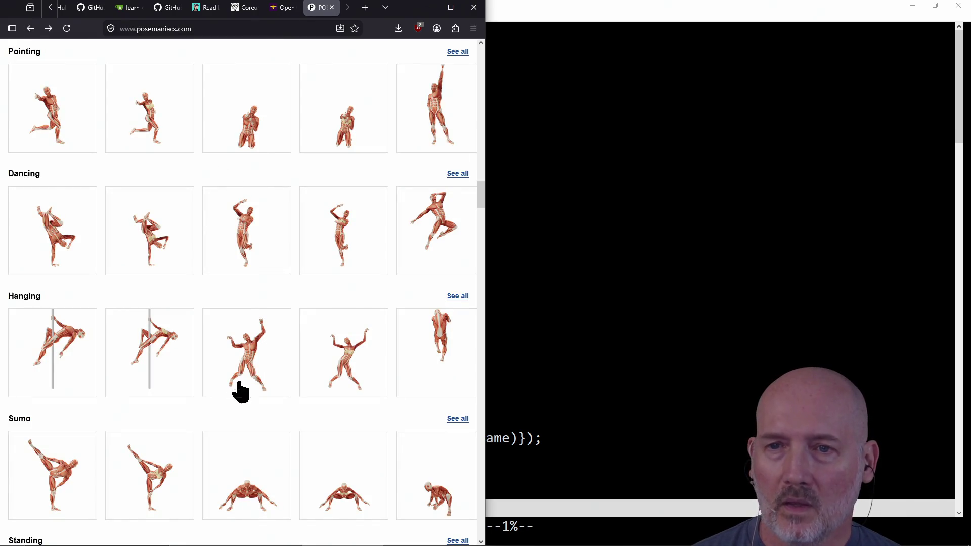
left_click(247, 353)
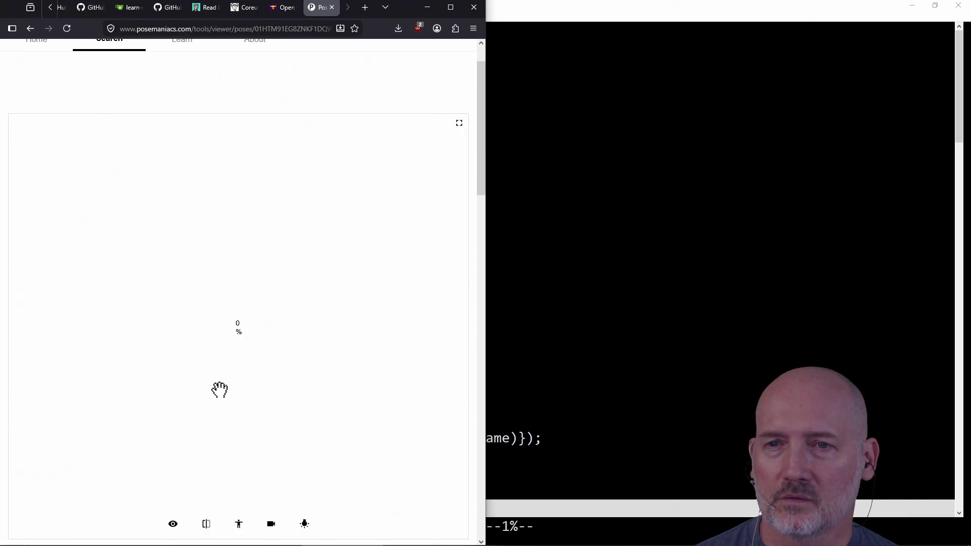
mouse_move(263, 348)
left_mouse_down()
mouse_move(141, 297)
mouse_move(293, 353)
mouse_move(238, 343)
mouse_move(250, 340)
mouse_move(208, 273)
mouse_move(334, 396)
mouse_move(363, 302)
mouse_move(197, 324)
mouse_move(249, 329)
mouse_move(255, 263)
mouse_move(256, 298)
left_mouse_up()
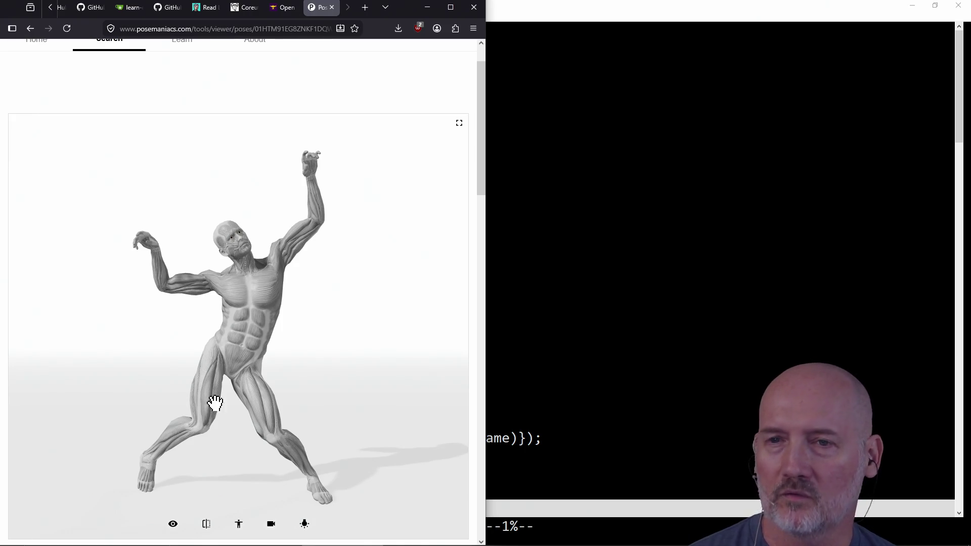
mouse_move(207, 425)
left_mouse_down()
mouse_move(412, 412)
mouse_move(395, 381)
left_mouse_up()
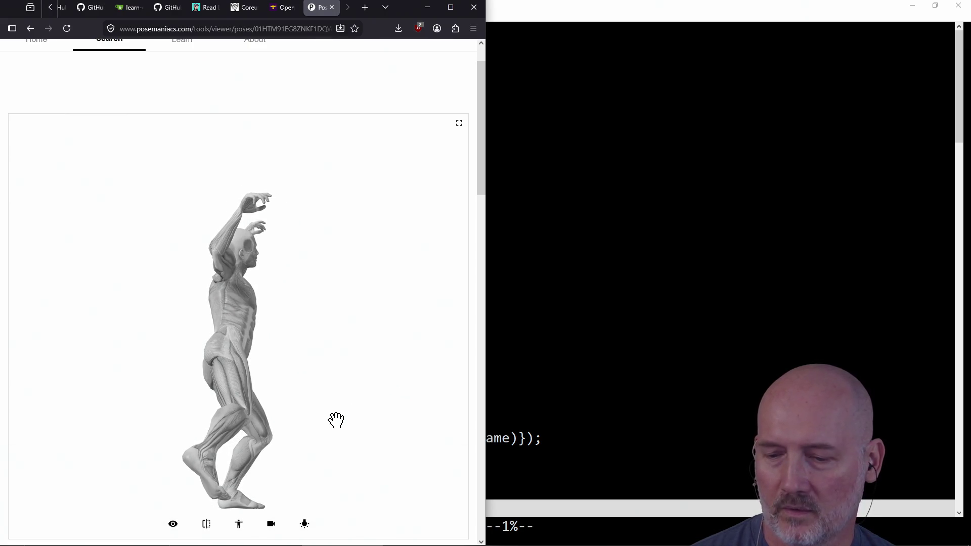
mouse_move(312, 375)
left_mouse_down()
mouse_move(347, 399)
mouse_move(238, 384)
mouse_move(285, 363)
mouse_move(190, 389)
left_mouse_up()
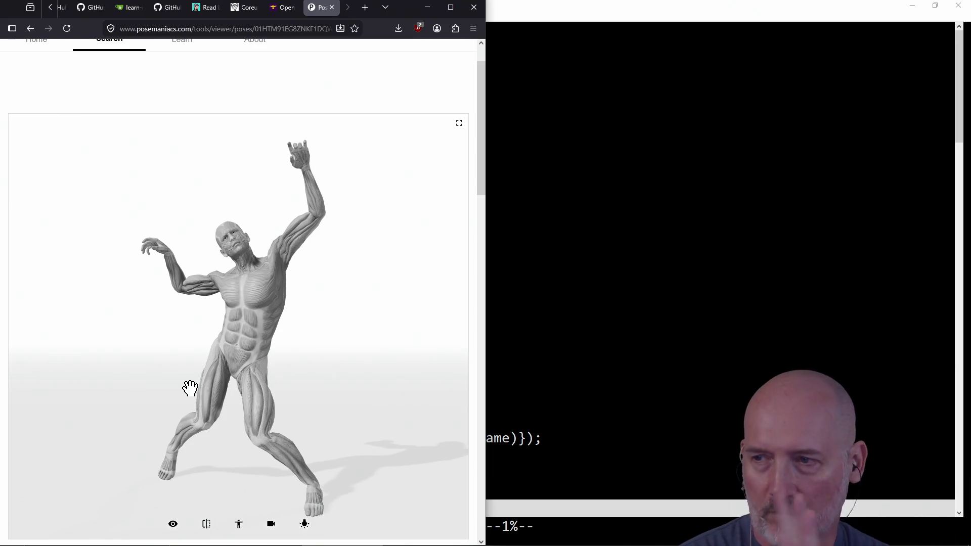
mouse_move(234, 373)
left_mouse_down()
mouse_move(325, 369)
mouse_move(280, 449)
mouse_move(263, 440)
mouse_move(300, 471)
mouse_move(204, 466)
mouse_move(214, 361)
left_mouse_up()
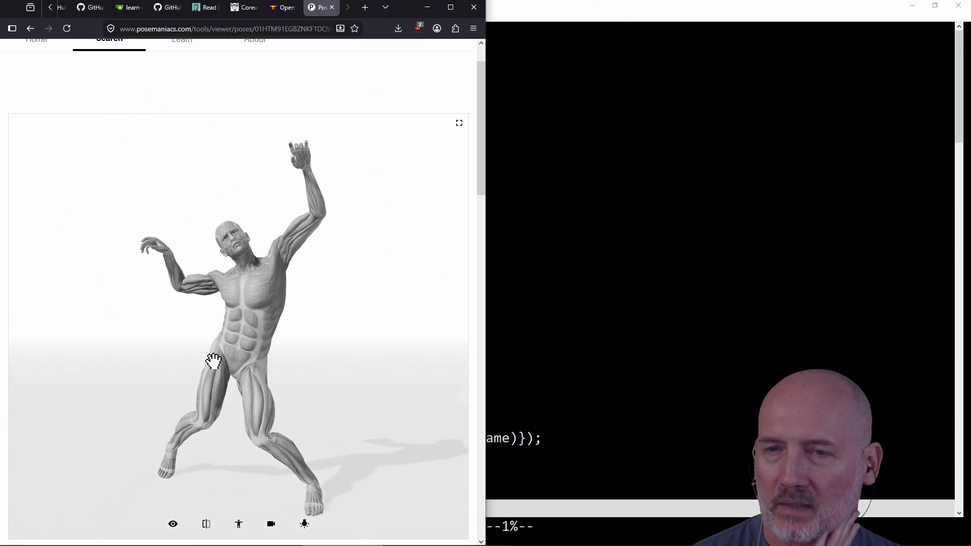
mouse_move(284, 332)
left_mouse_down()
mouse_move(329, 339)
mouse_move(256, 325)
mouse_move(331, 327)
mouse_move(292, 331)
mouse_move(314, 327)
mouse_move(263, 314)
mouse_move(245, 321)
mouse_move(258, 347)
mouse_move(273, 341)
mouse_move(241, 304)
mouse_move(207, 323)
mouse_move(227, 345)
left_mouse_up()
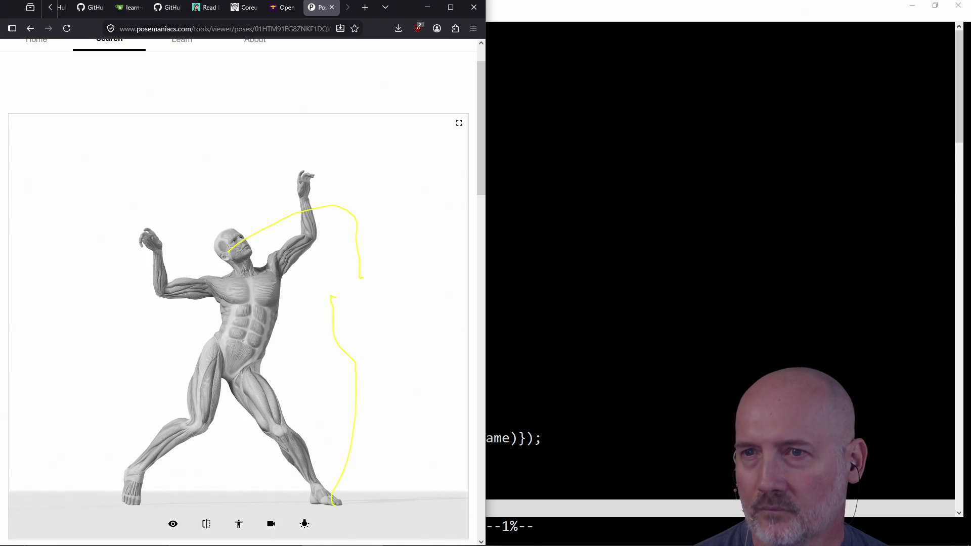
- Return to the category list near Athletics and Jumping, then maximize the Leonardo canvas
left_click(30, 28)
scroll(273, 366, "down", 5)
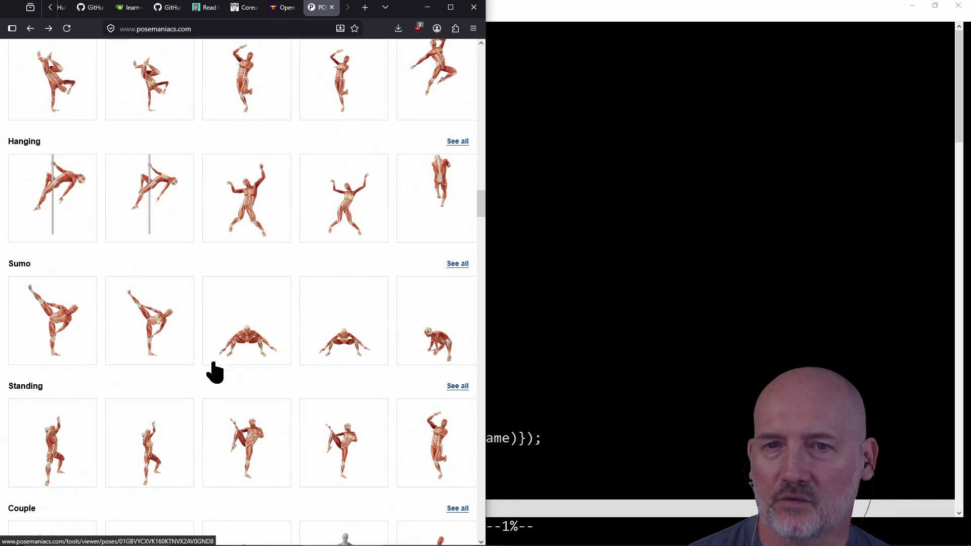
scroll(238, 332, "down", 2)
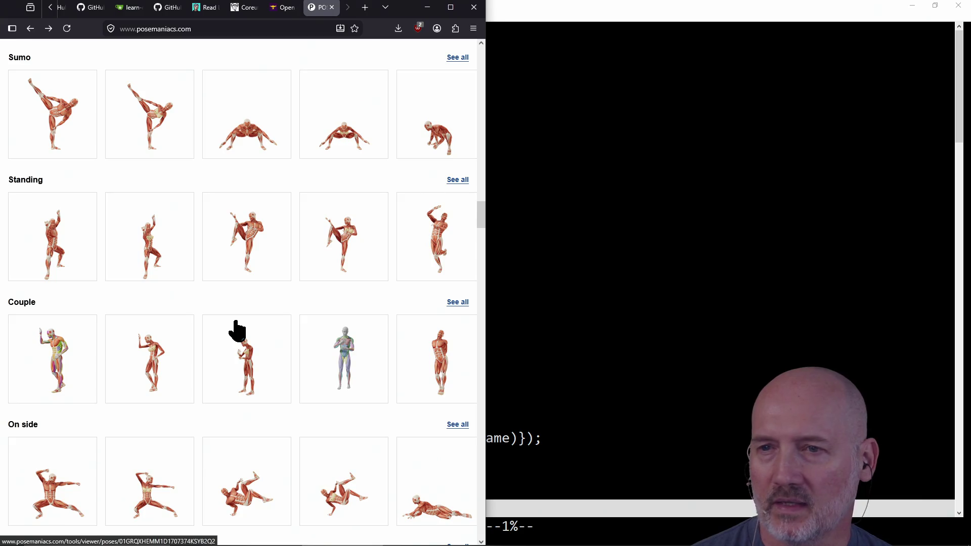
scroll(237, 331, "down", 2)
scroll(362, 347, "down", 6)
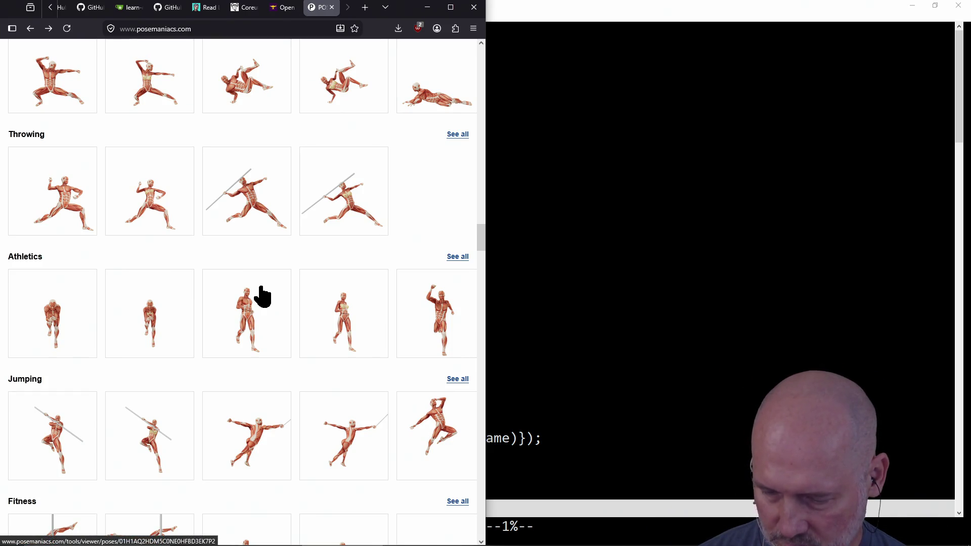
left_click(729, 277)
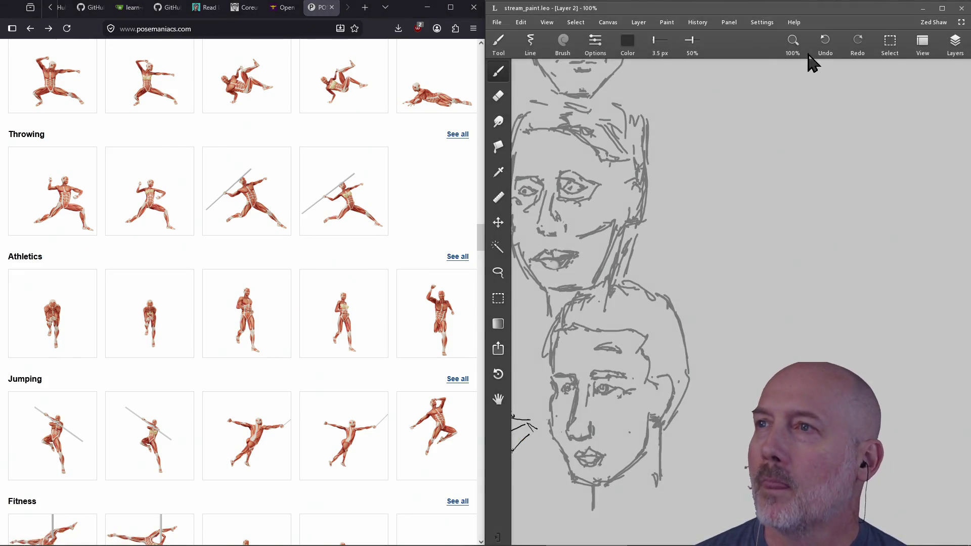
left_click(943, 8)
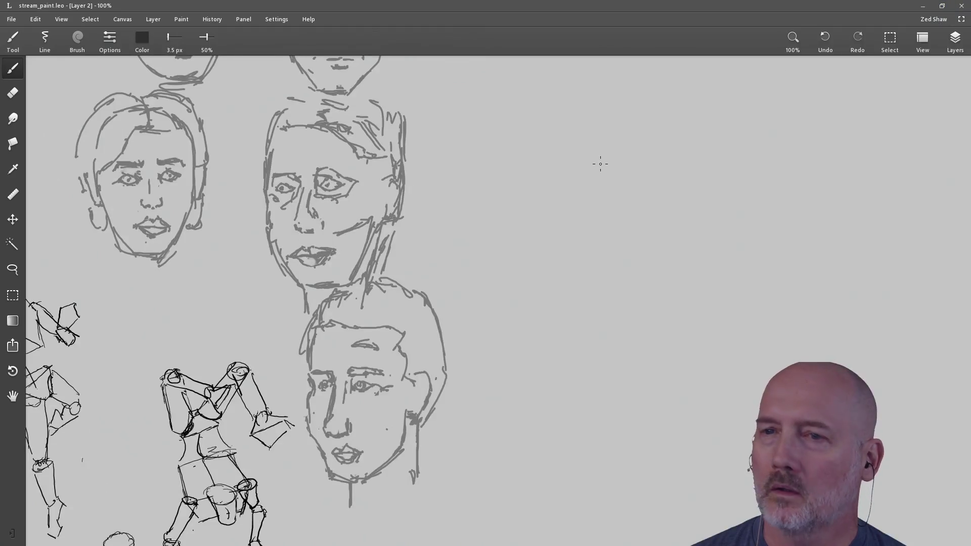
- Pan from the sketched heads down across the lower figure studies
mouse_move(182, 380)
left_mouse_down()
mouse_move(318, 160)
mouse_move(354, 167)
mouse_move(354, 212)
mouse_move(369, 192)
mouse_move(380, 247)
left_mouse_up()
left_click_drag(381, 161, 335, 268)
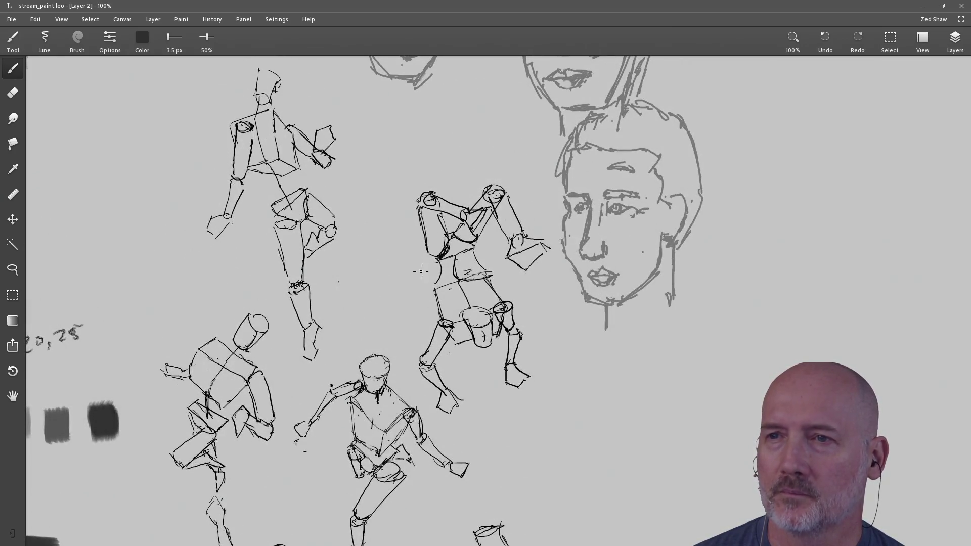
left_click_drag(277, 478, 282, 234)
left_click_drag(446, 339, 425, 305)
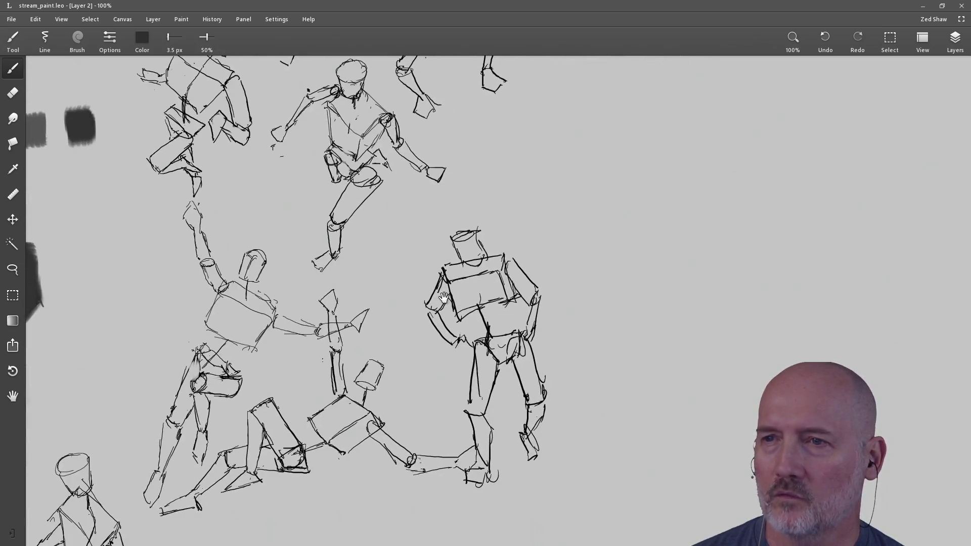
left_click_drag(344, 419, 476, 303)
mouse_move(319, 403)
left_mouse_down()
mouse_move(370, 292)
mouse_move(321, 300)
left_mouse_up()
mouse_move(304, 363)
left_mouse_down()
mouse_move(275, 342)
mouse_move(296, 309)
left_mouse_up()
- Pan to the sphere and standing figures, then minimize the painting to reveal the browser
mouse_move(126, 227)
left_mouse_down()
mouse_move(196, 253)
mouse_move(233, 299)
left_mouse_up()
left_click_drag(201, 364, 319, 193)
mouse_move(258, 315)
left_mouse_down()
mouse_move(351, 329)
mouse_move(256, 369)
mouse_move(186, 423)
mouse_move(341, 321)
mouse_move(451, 273)
mouse_move(460, 284)
mouse_move(406, 317)
mouse_move(451, 306)
mouse_move(332, 294)
mouse_move(340, 344)
left_mouse_up()
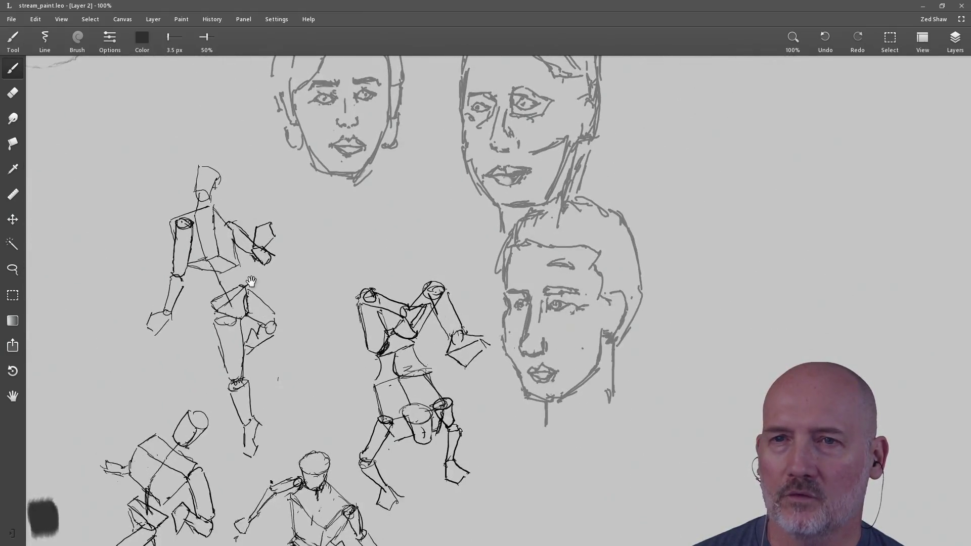
left_click_drag(213, 255, 213, 218)
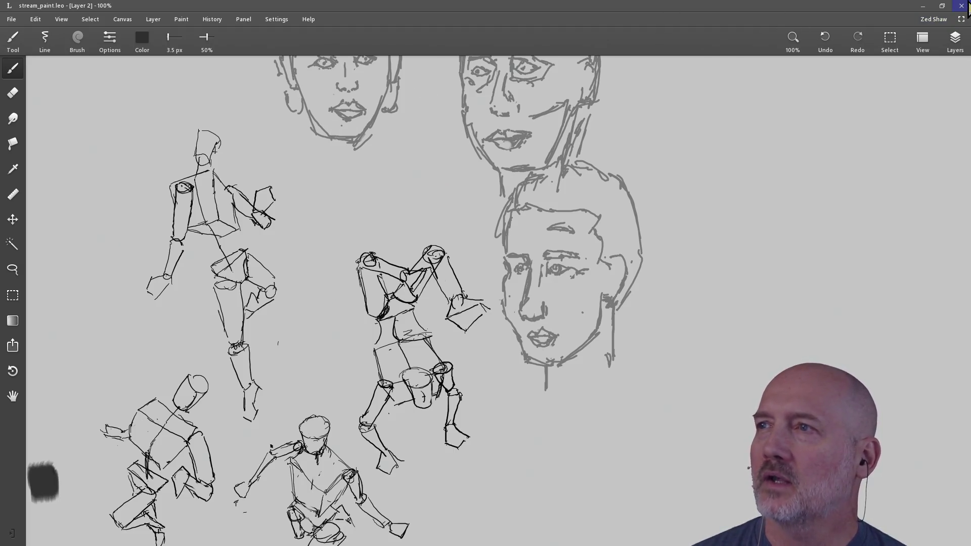
left_click(922, 6)
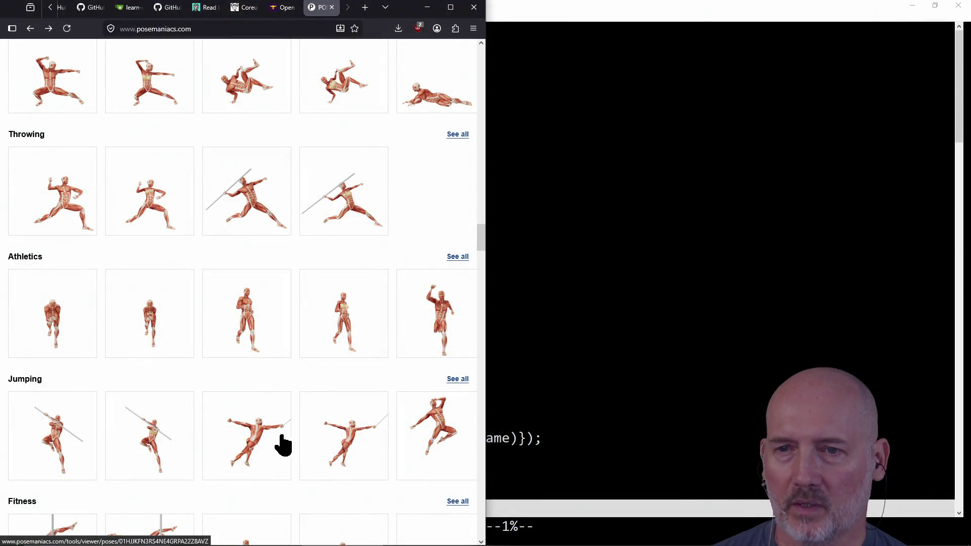
- Open the Jumping pose of the lunging staff-holding muscle figure and orbit it to a back view
left_click(261, 451)
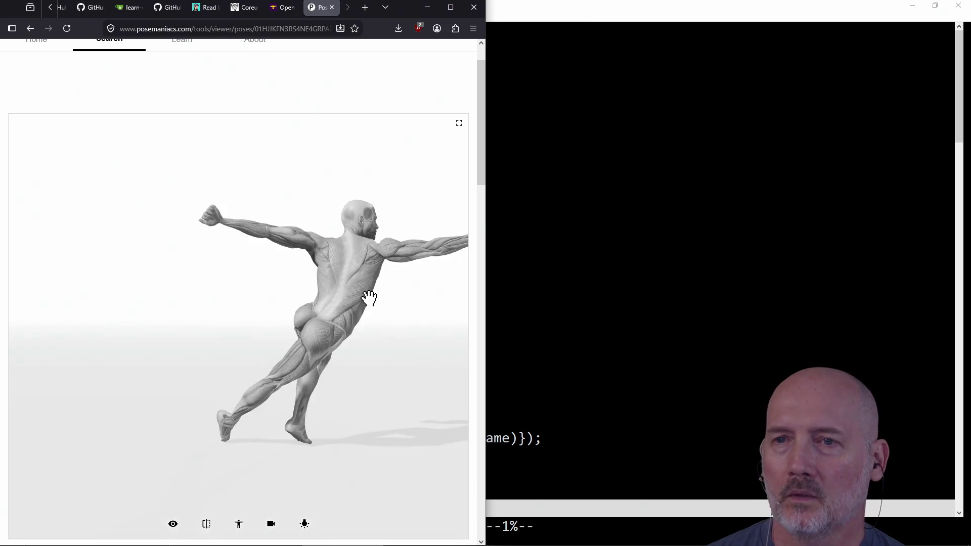
mouse_move(367, 299)
left_mouse_down()
mouse_move(343, 304)
mouse_move(397, 393)
mouse_move(341, 386)
mouse_move(210, 401)
mouse_move(226, 396)
mouse_move(232, 271)
mouse_move(241, 360)
mouse_move(180, 321)
mouse_move(250, 290)
mouse_move(175, 354)
mouse_move(191, 323)
mouse_move(219, 332)
mouse_move(161, 300)
mouse_move(251, 343)
mouse_move(261, 374)
mouse_move(394, 331)
mouse_move(359, 364)
mouse_move(338, 359)
left_mouse_up()
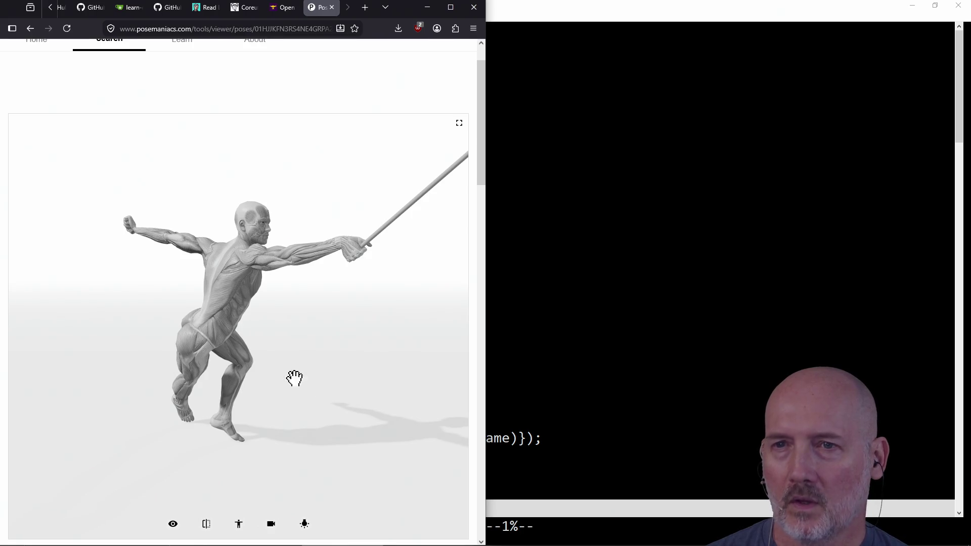
left_click_drag(404, 281, 284, 284)
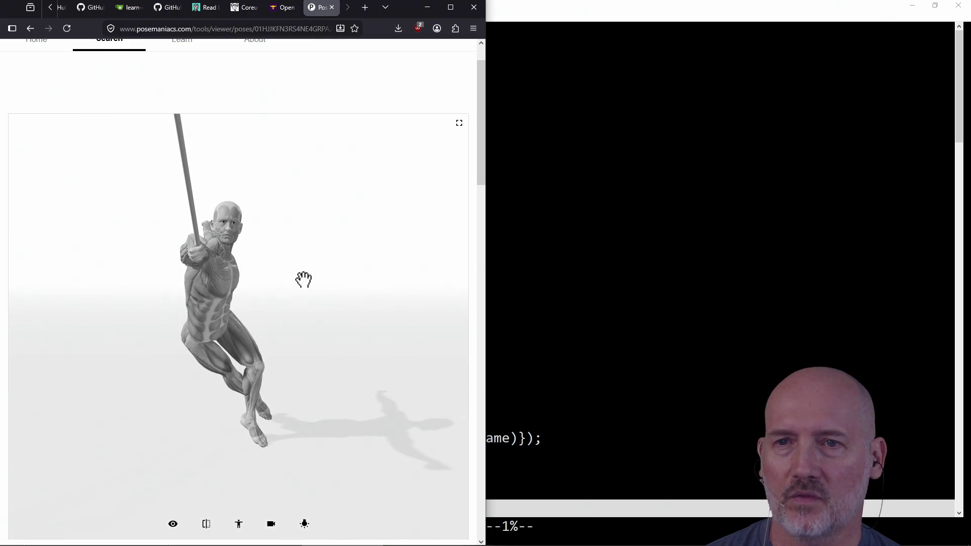
left_click_drag(189, 311, 356, 308)
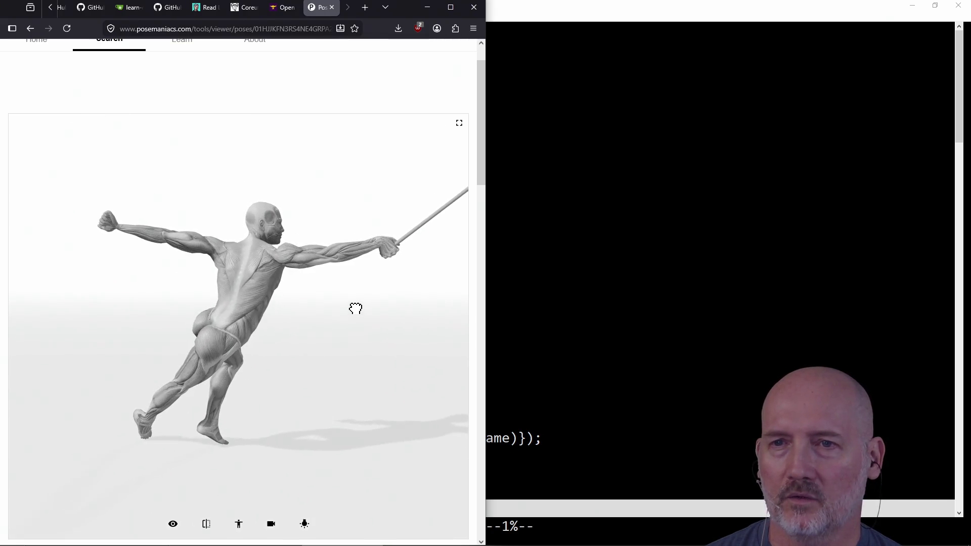
left_click_drag(340, 366, 182, 380)
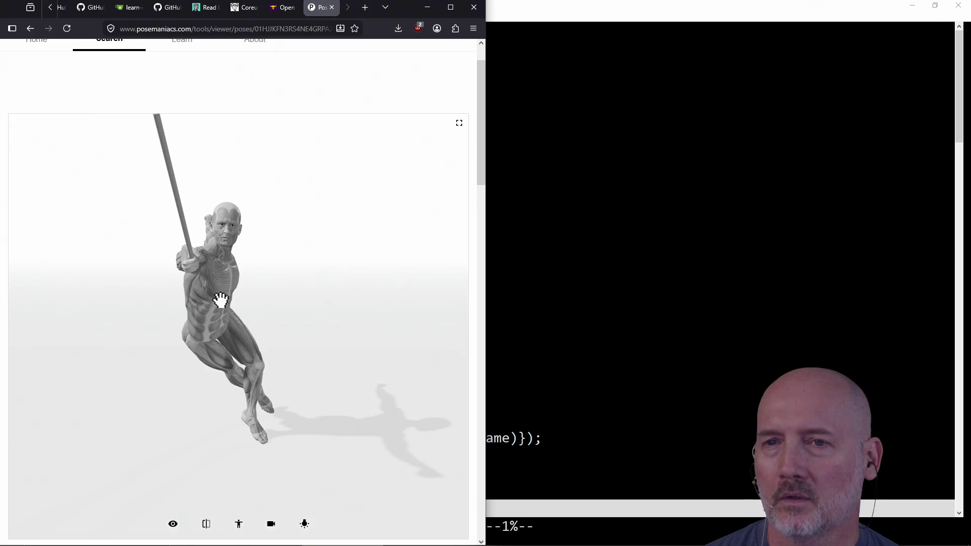
left_click_drag(223, 310, 349, 302)
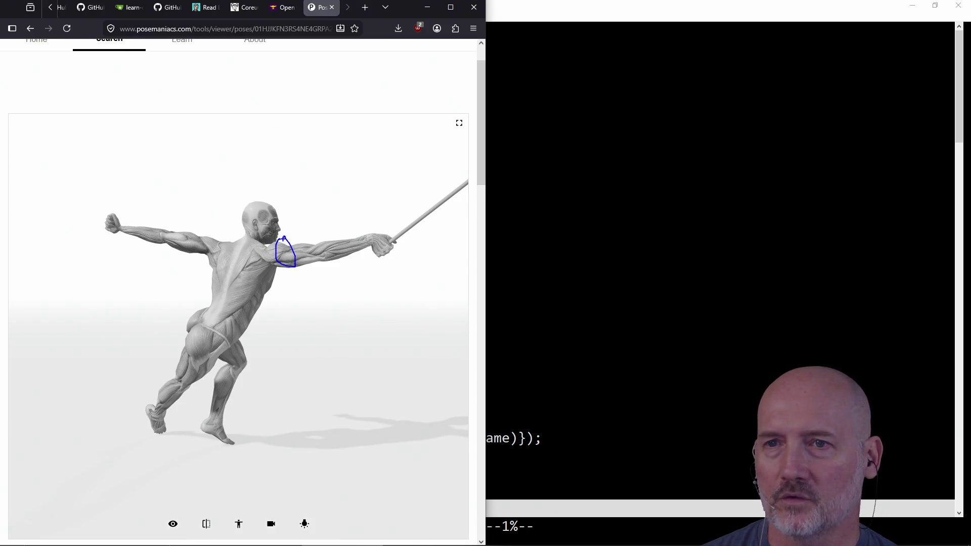
- Trace an arm-to-back stroke, clear it, and orbit the figure from below, side and above
left_click_drag(284, 269, 265, 301)
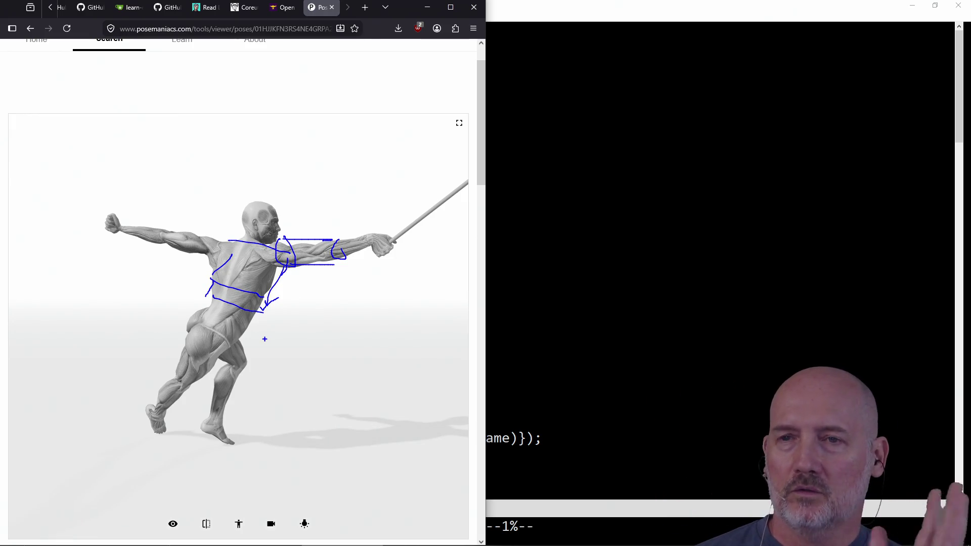
key("Escape")
mouse_move(381, 277)
left_mouse_down()
mouse_move(124, 290)
mouse_move(218, 295)
mouse_move(238, 282)
left_mouse_up()
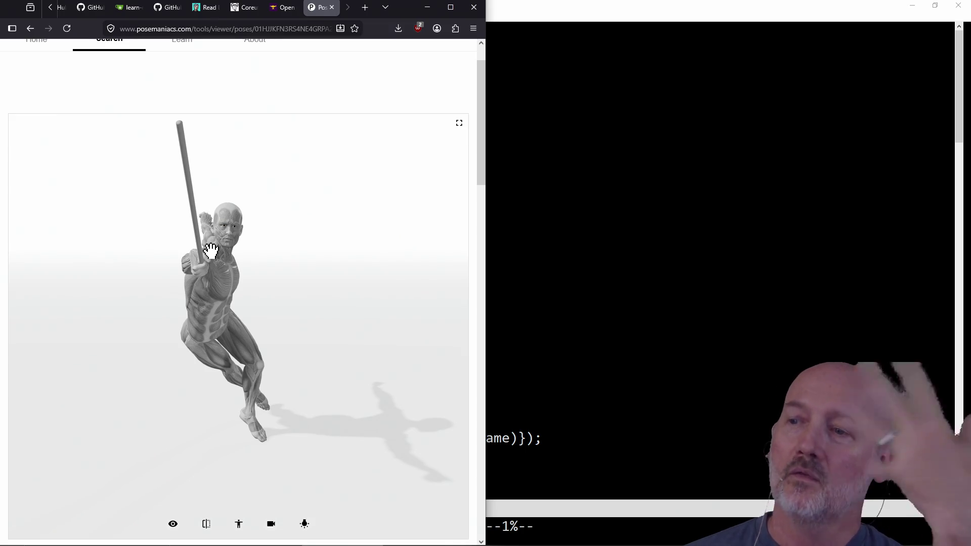
left_click_drag(227, 386, 217, 201)
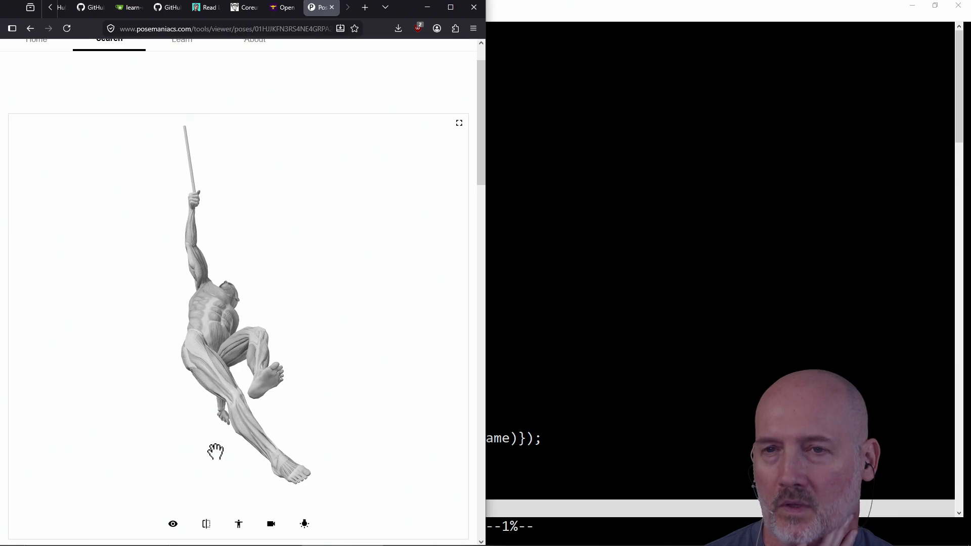
left_click_drag(291, 279, 303, 267)
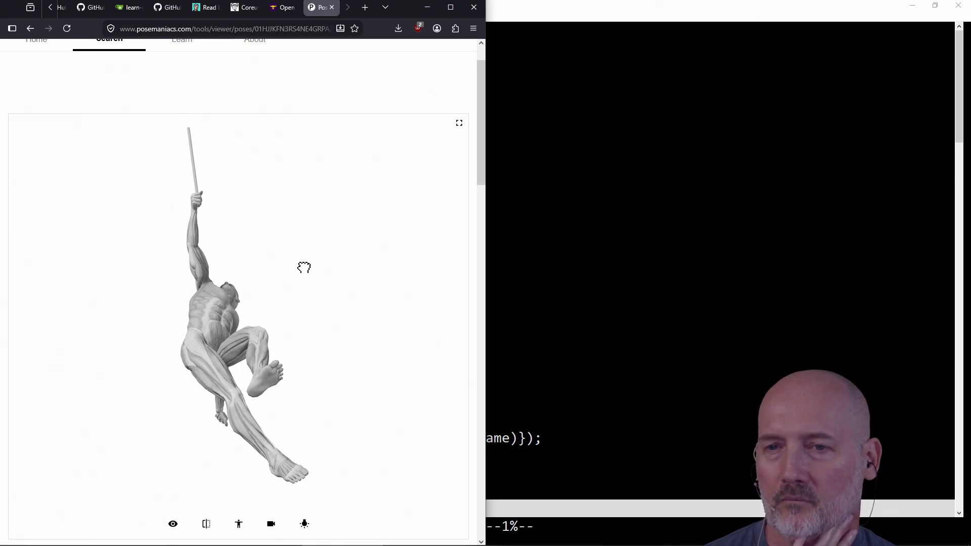
mouse_move(262, 325)
left_mouse_down()
mouse_move(278, 434)
mouse_move(265, 335)
mouse_move(275, 271)
mouse_move(268, 198)
mouse_move(272, 392)
left_mouse_up()
mouse_move(280, 347)
left_mouse_down()
mouse_move(252, 187)
mouse_move(295, 304)
mouse_move(280, 264)
left_mouse_up()
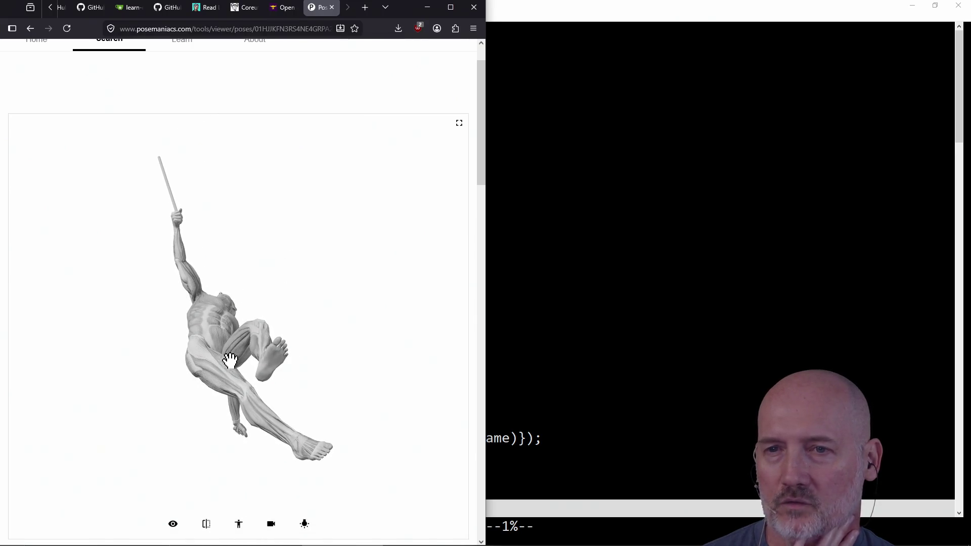
mouse_move(298, 325)
left_mouse_down()
mouse_move(288, 301)
mouse_move(165, 379)
mouse_move(158, 409)
mouse_move(191, 374)
left_mouse_up()
mouse_move(271, 308)
left_mouse_down()
mouse_move(247, 238)
mouse_move(279, 396)
left_mouse_up()
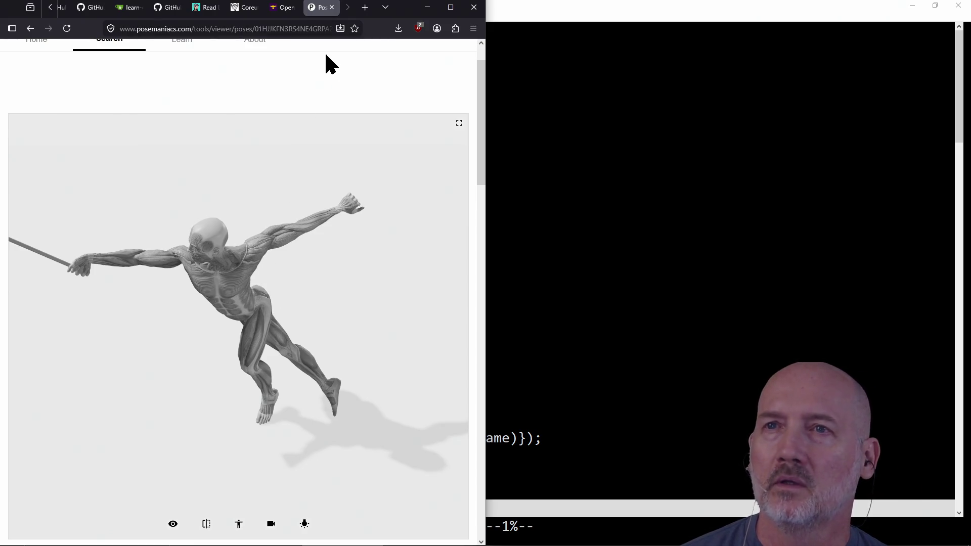
- Close the pose viewer tab and stay on the GVIM window
left_click(332, 8)
left_click(545, 211)
key("alt+Tab")
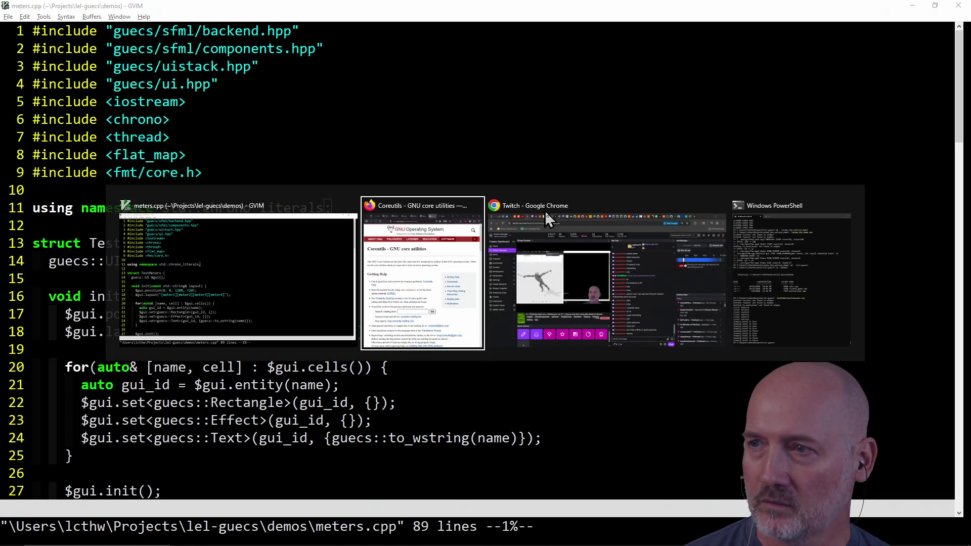
key("Escape")
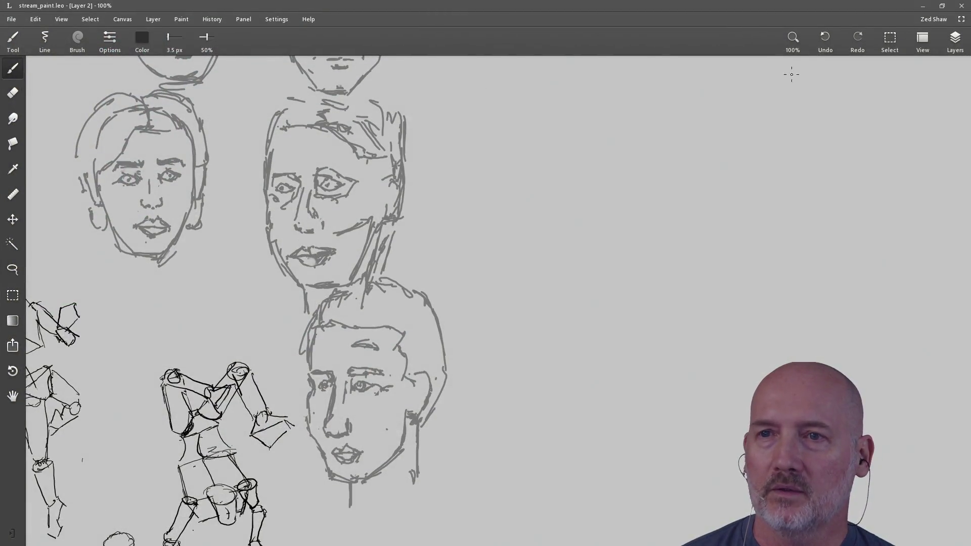
- Pan past the hammer figure, cylinders, bald portrait and standing figure to the ring of box studies
mouse_move(152, 263)
left_mouse_down()
mouse_move(334, 309)
mouse_move(455, 142)
mouse_move(422, 113)
mouse_move(425, 70)
mouse_move(287, 353)
mouse_move(295, 381)
left_mouse_up()
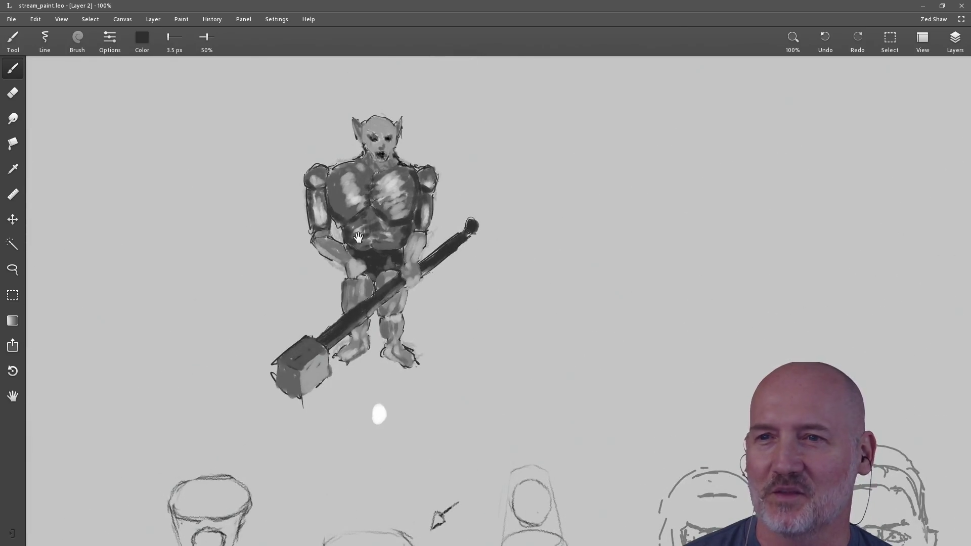
mouse_move(208, 422)
left_mouse_down()
mouse_move(143, 327)
mouse_move(338, 275)
mouse_move(297, 304)
mouse_move(270, 226)
mouse_move(292, 324)
left_mouse_up()
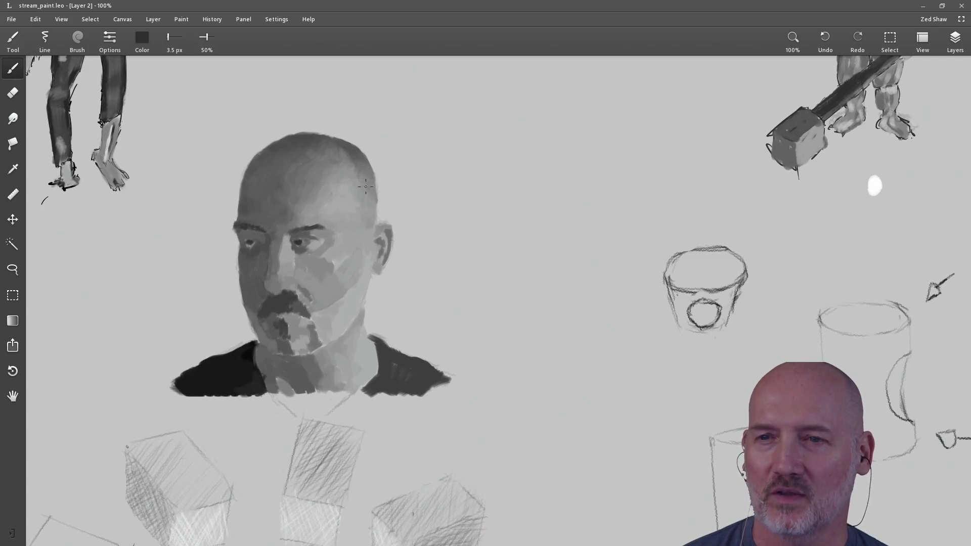
mouse_move(243, 204)
left_mouse_down()
mouse_move(316, 324)
mouse_move(301, 340)
mouse_move(267, 217)
mouse_move(265, 264)
left_mouse_up()
mouse_move(381, 231)
left_mouse_down()
mouse_move(247, 339)
mouse_move(258, 167)
mouse_move(282, 168)
left_mouse_up()
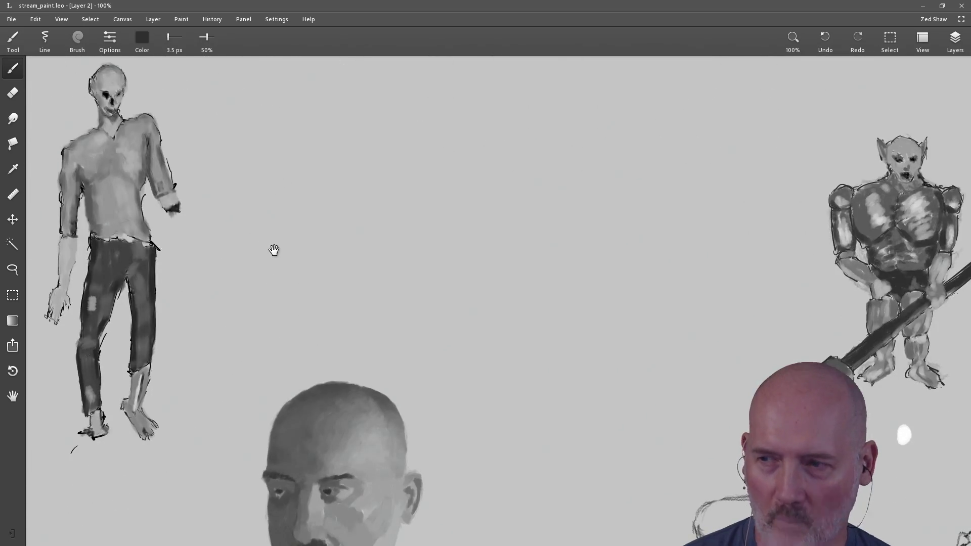
mouse_move(274, 250)
left_mouse_down()
mouse_move(310, 197)
mouse_move(291, 220)
mouse_move(298, 161)
left_mouse_up()
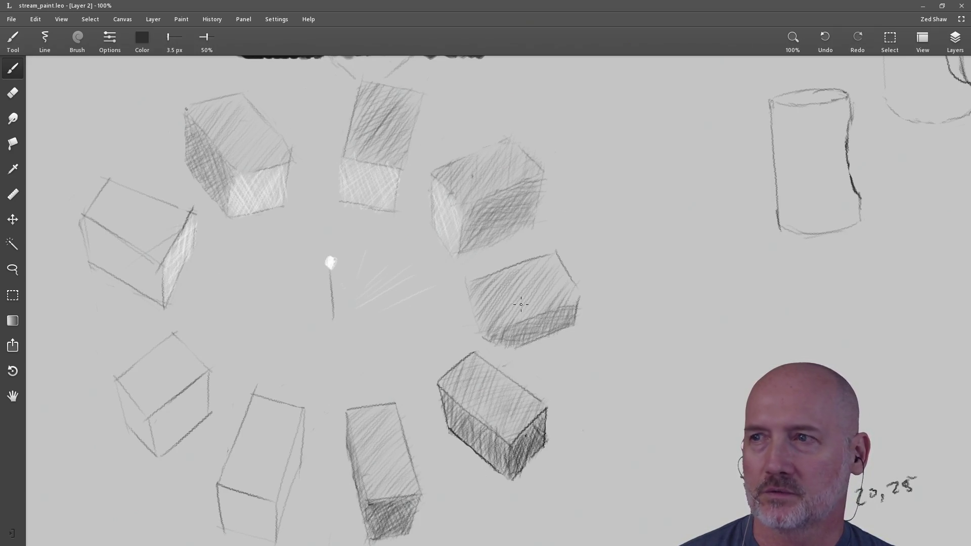
- Pan across the cylinders, faces and value blobs, then zoom out to 17.3%
mouse_move(926, 200)
left_mouse_down()
mouse_move(562, 282)
mouse_move(468, 379)
mouse_move(465, 325)
left_mouse_up()
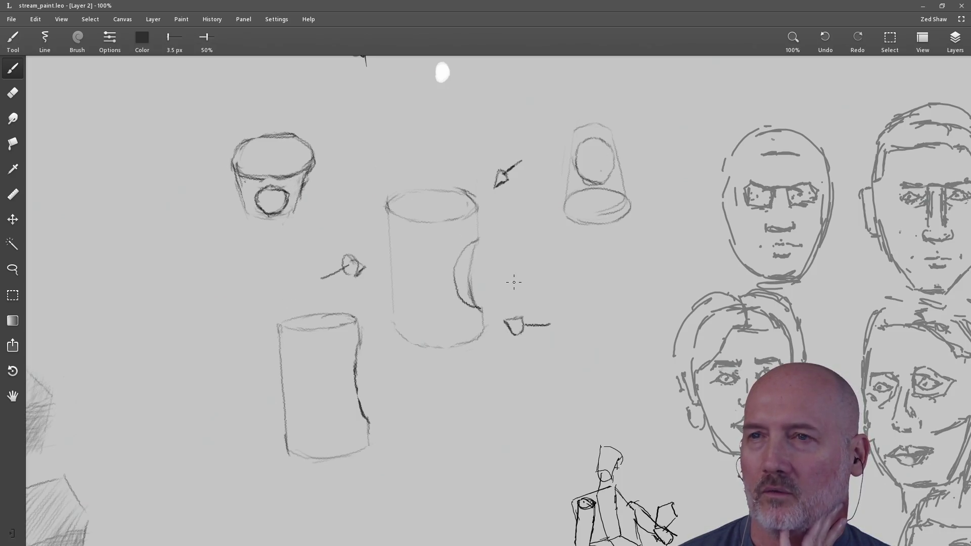
mouse_move(545, 269)
left_mouse_down()
mouse_move(505, 325)
mouse_move(520, 223)
left_mouse_up()
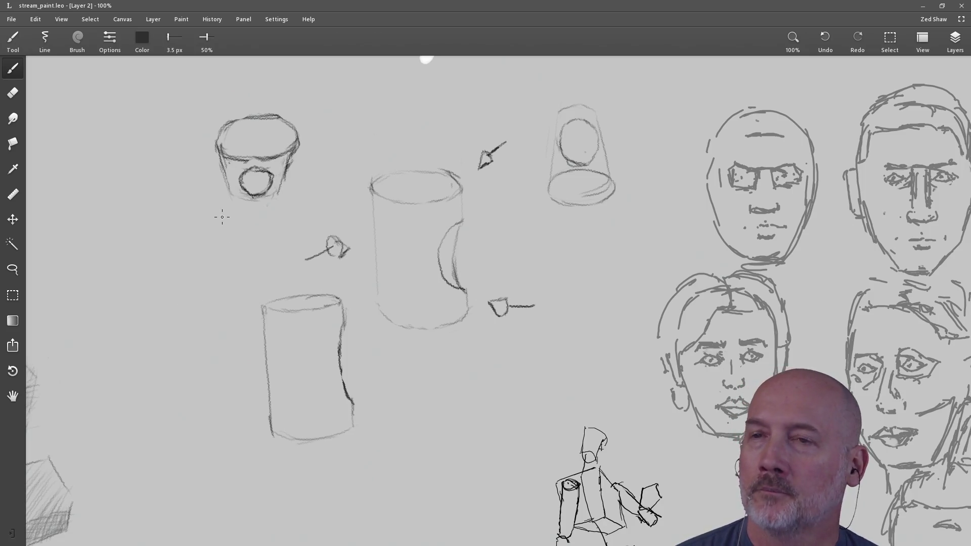
mouse_move(339, 134)
left_mouse_down()
mouse_move(334, 253)
mouse_move(520, 138)
mouse_move(477, 174)
mouse_move(299, 226)
mouse_move(397, 185)
mouse_move(402, 240)
mouse_move(400, 108)
left_mouse_up()
mouse_move(382, 276)
left_mouse_down()
mouse_move(375, 157)
mouse_move(420, 167)
left_mouse_up()
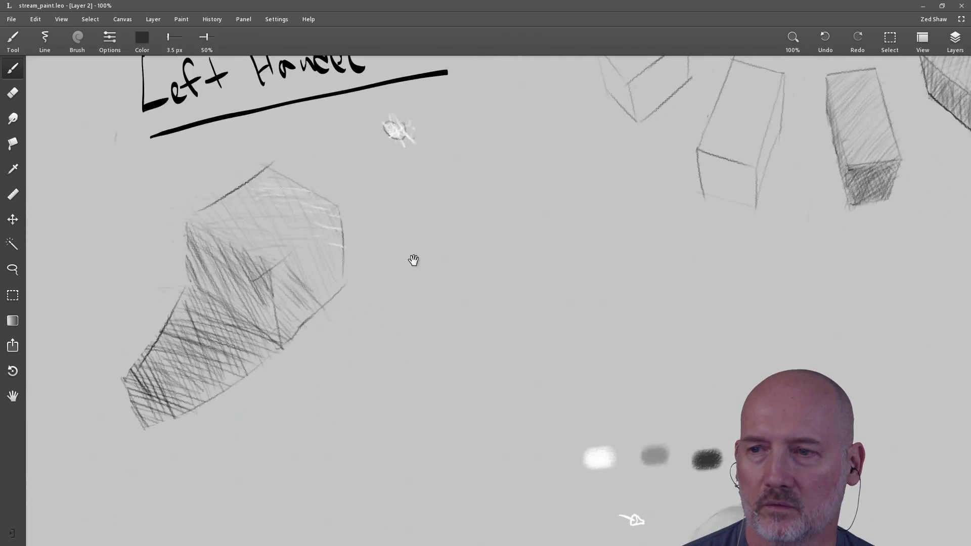
left_click_drag(412, 260, 342, 103)
left_click_drag(456, 203, 473, 102)
mouse_move(358, 248)
left_mouse_down()
mouse_move(368, 149)
mouse_move(232, 243)
mouse_move(226, 344)
left_mouse_up()
key("z")
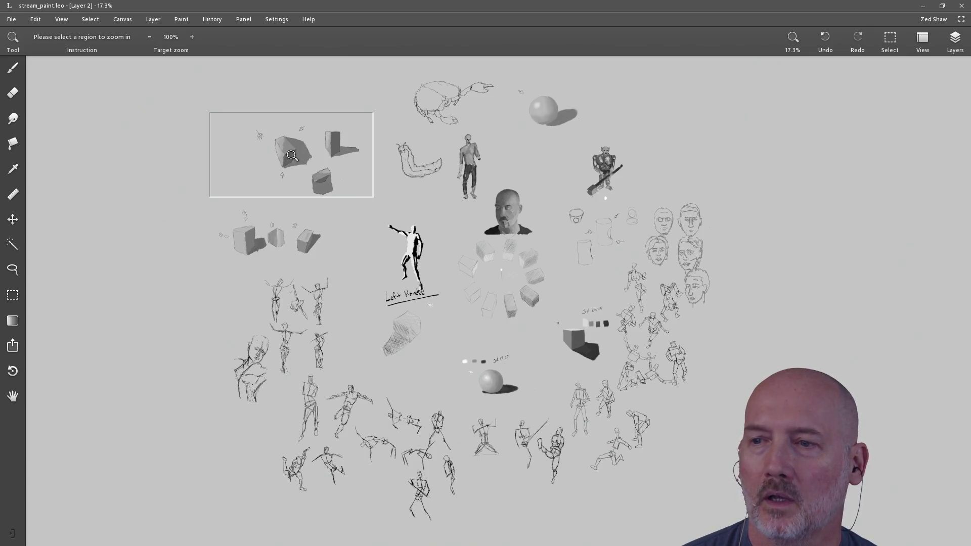
- Sketch a tall perspective box near mid-canvas: front edges, right side, bottom and top face
left_click(108, 382)
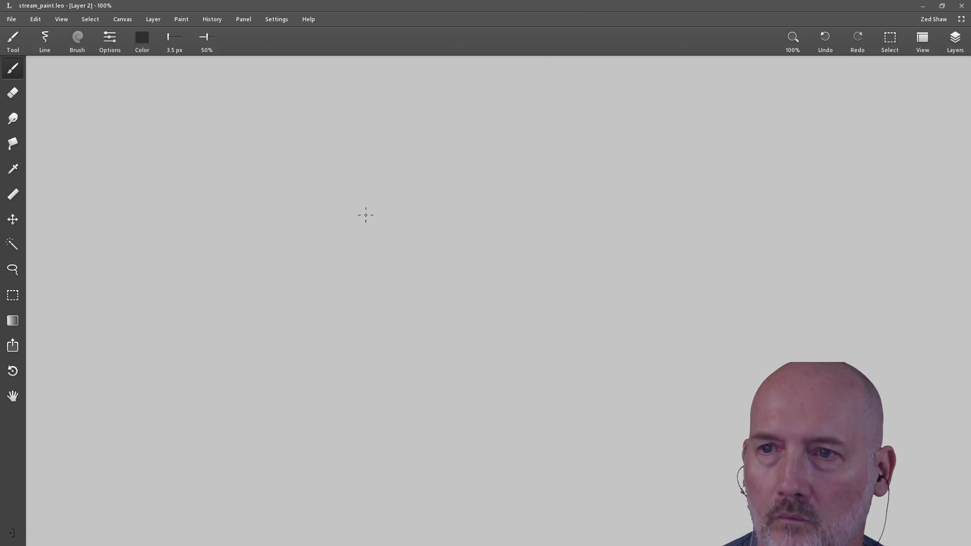
left_click_drag(280, 268, 287, 348)
mouse_move(280, 268)
left_mouse_down()
mouse_move(340, 259)
mouse_move(348, 327)
left_mouse_up()
mouse_move(285, 355)
left_mouse_down()
mouse_move(349, 329)
mouse_move(359, 292)
left_mouse_up()
left_click_drag(344, 256, 353, 241)
left_click_drag(286, 268, 306, 248)
mouse_move(295, 250)
left_mouse_down()
mouse_move(346, 242)
mouse_move(360, 287)
left_mouse_up()
mouse_move(347, 248)
left_mouse_down()
mouse_move(341, 256)
mouse_move(350, 244)
left_mouse_up()
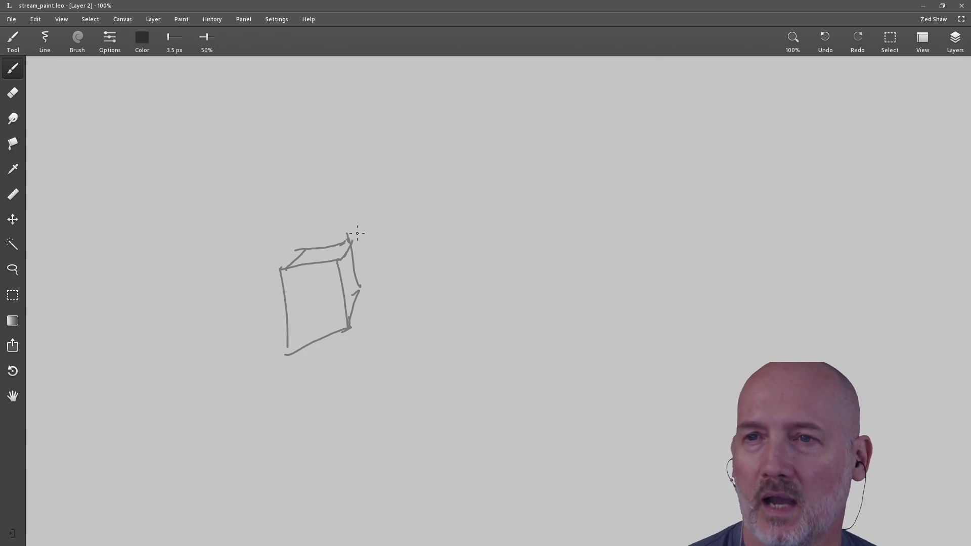
- Erase stray strokes above the first box, reinforce its bottom edge, save, and add a curved arrow
left_click_drag(355, 210, 382, 189)
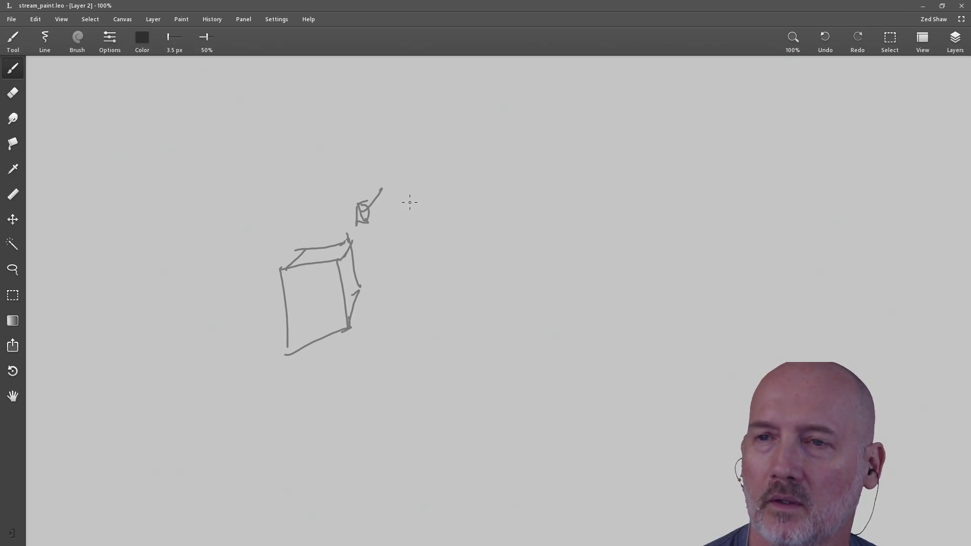
key("e")
left_click_drag(385, 189, 359, 225)
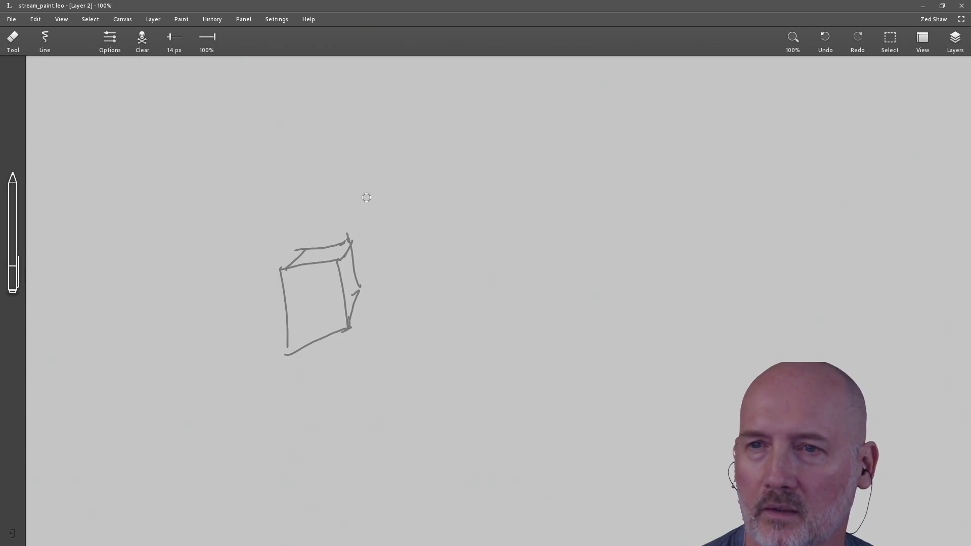
key("b")
mouse_move(287, 347)
left_mouse_down()
mouse_move(347, 329)
mouse_move(311, 337)
left_mouse_up()
key("ctrl+s")
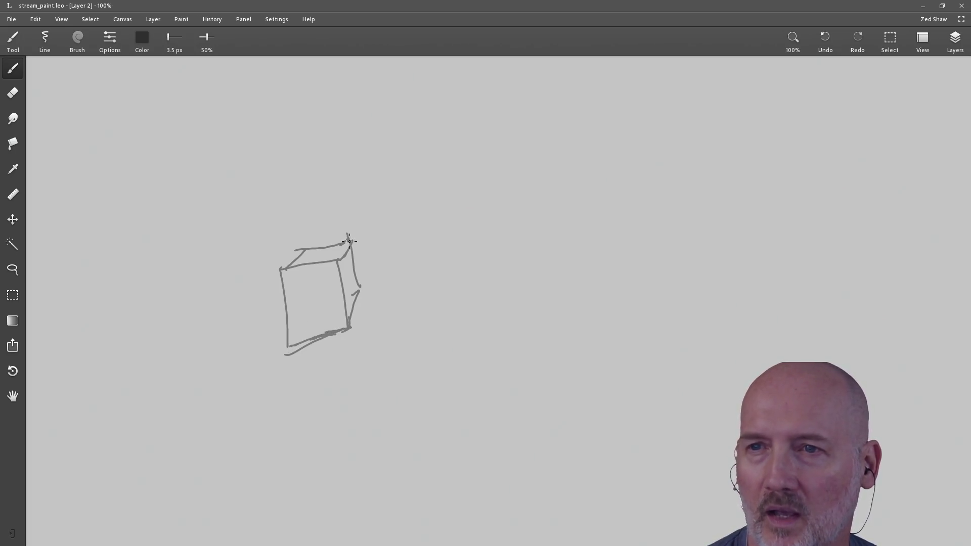
mouse_move(355, 235)
left_mouse_down()
mouse_move(382, 227)
mouse_move(374, 232)
left_mouse_up()
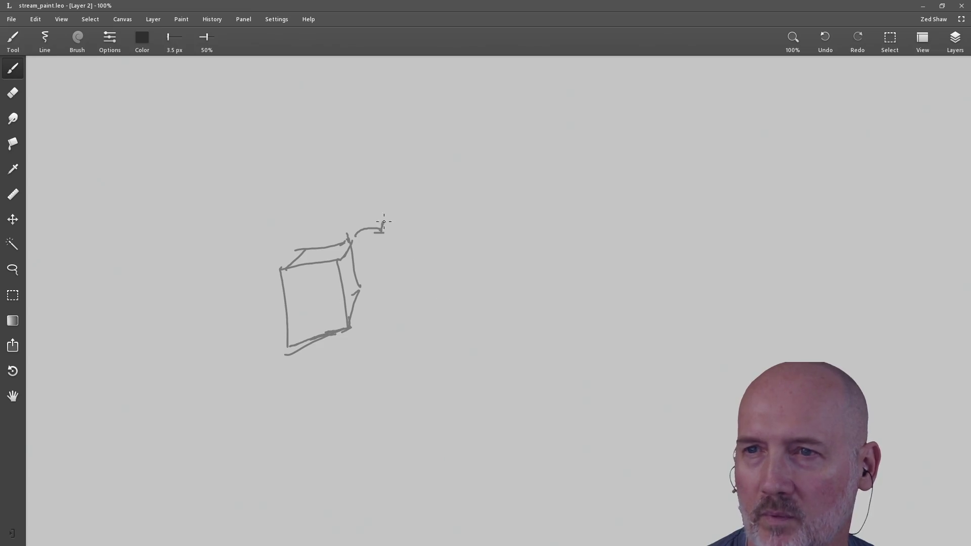
- Draw a second, flatter box to the right with its front faces and top face
mouse_move(410, 299)
left_mouse_down()
mouse_move(470, 317)
mouse_move(464, 281)
mouse_move(493, 260)
left_mouse_up()
left_click_drag(471, 319, 496, 295)
left_click_drag(493, 261, 501, 291)
mouse_move(413, 275)
left_mouse_down()
mouse_move(453, 288)
mouse_move(414, 303)
left_mouse_up()
left_click_drag(409, 276, 444, 257)
left_click_drag(438, 253, 495, 259)
mouse_move(449, 287)
left_mouse_down()
mouse_move(464, 282)
mouse_move(522, 299)
mouse_move(509, 308)
mouse_move(522, 314)
left_mouse_up()
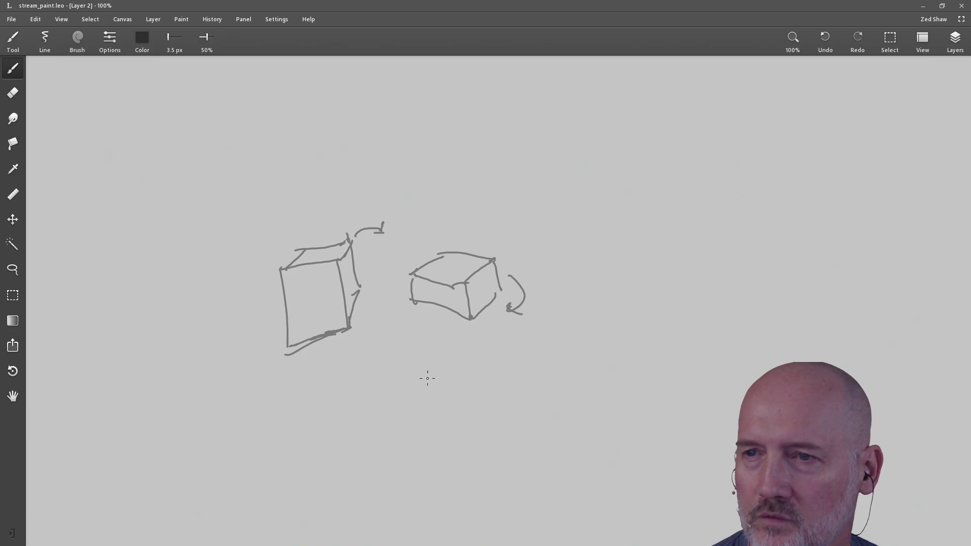
- Draw a narrow third box below the others with a roof-shaped top
mouse_move(411, 381)
left_mouse_down()
mouse_move(454, 377)
mouse_move(441, 405)
mouse_move(460, 404)
left_mouse_up()
left_click_drag(457, 368, 461, 408)
mouse_move(413, 377)
left_mouse_down()
mouse_move(419, 341)
mouse_move(458, 369)
left_mouse_up()
left_click_drag(420, 343, 443, 341)
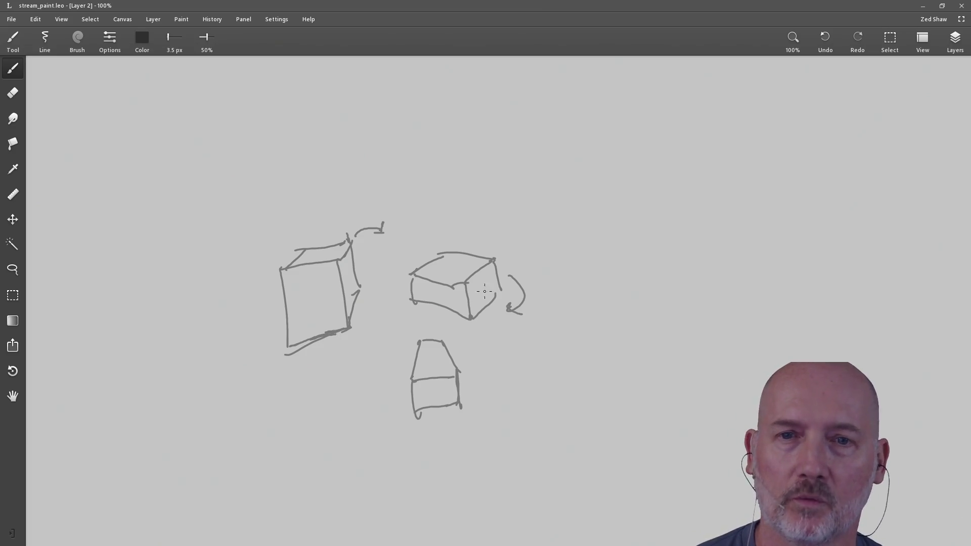
left_click(13, 295)
- Delete all three box sketches using a rectangle selection, then clear the selection
mouse_move(197, 160)
left_mouse_down()
mouse_move(315, 329)
mouse_move(609, 465)
left_mouse_up()
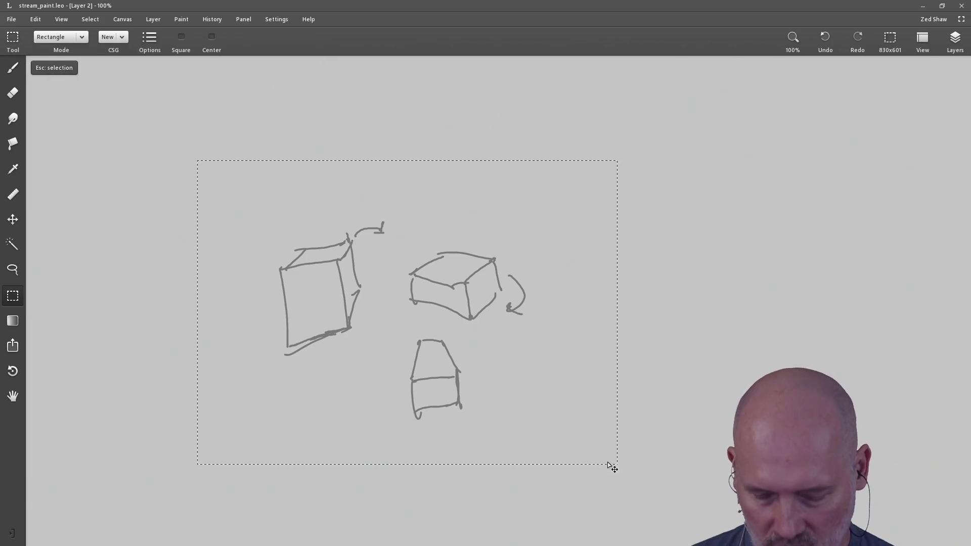
key("Delete")
key("Escape")
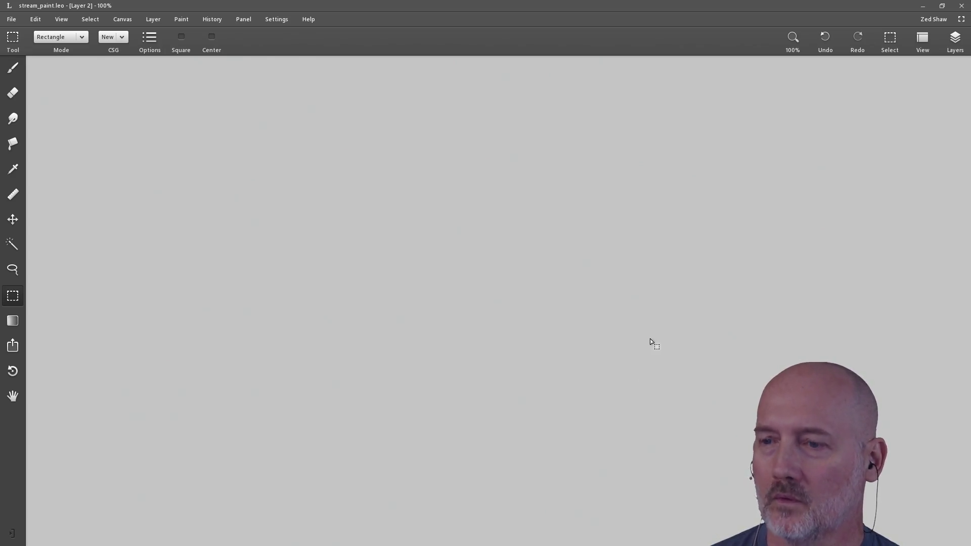
- Zoom out to the whole canvas and zoom into an empty area on the left, ready for the brush
key("z")
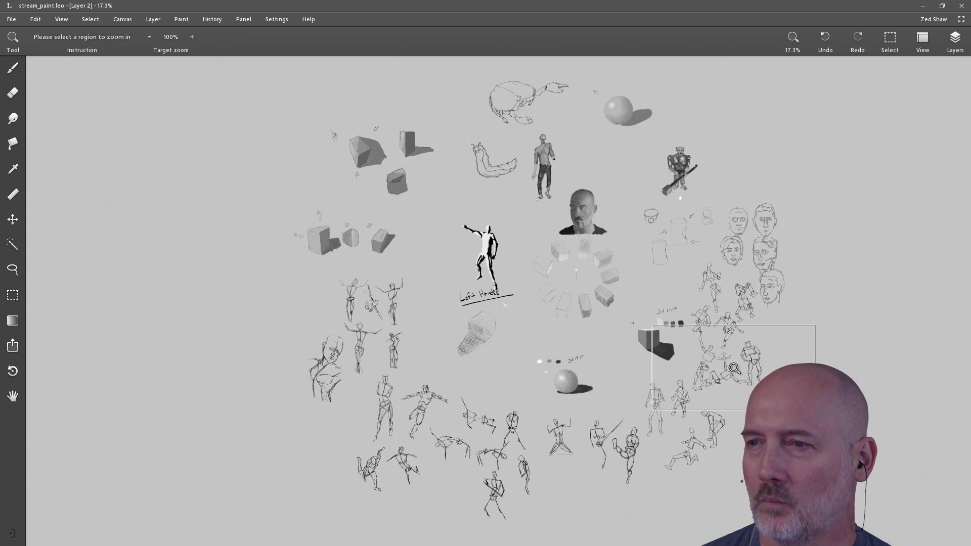
left_click(735, 371)
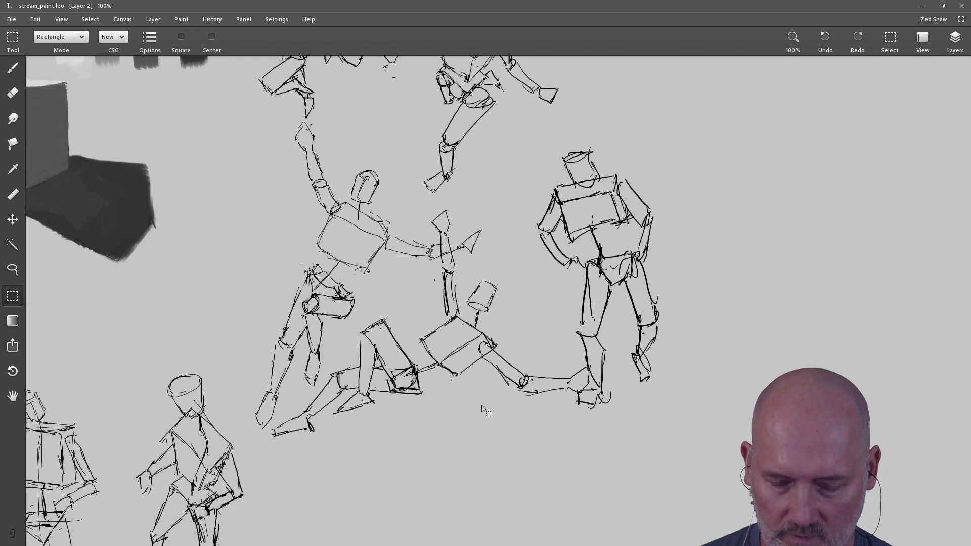
key("Tab")
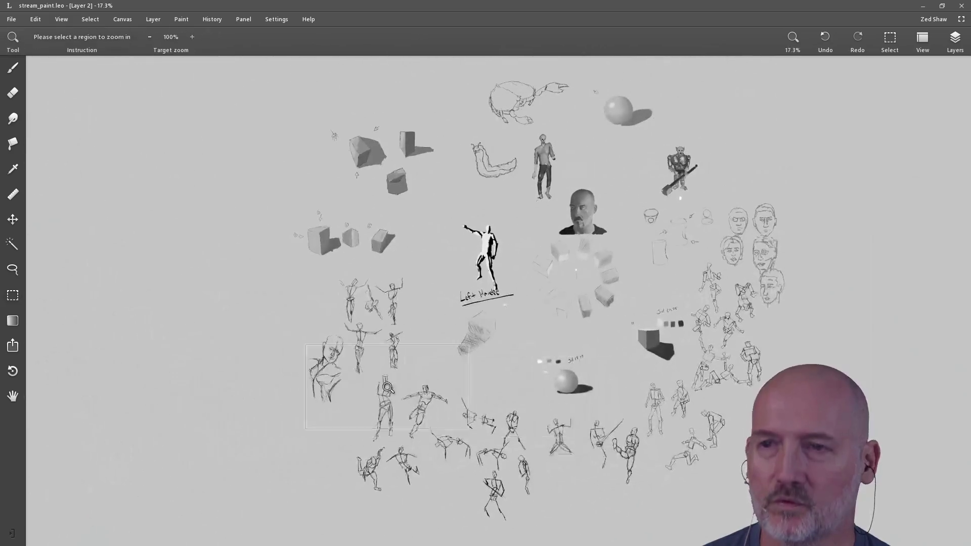
left_click(178, 302)
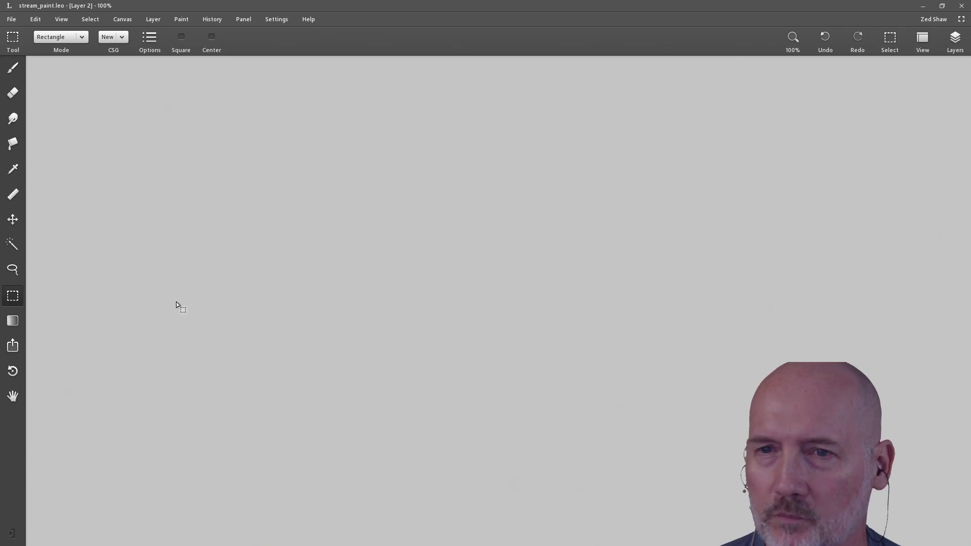
left_click(13, 67)
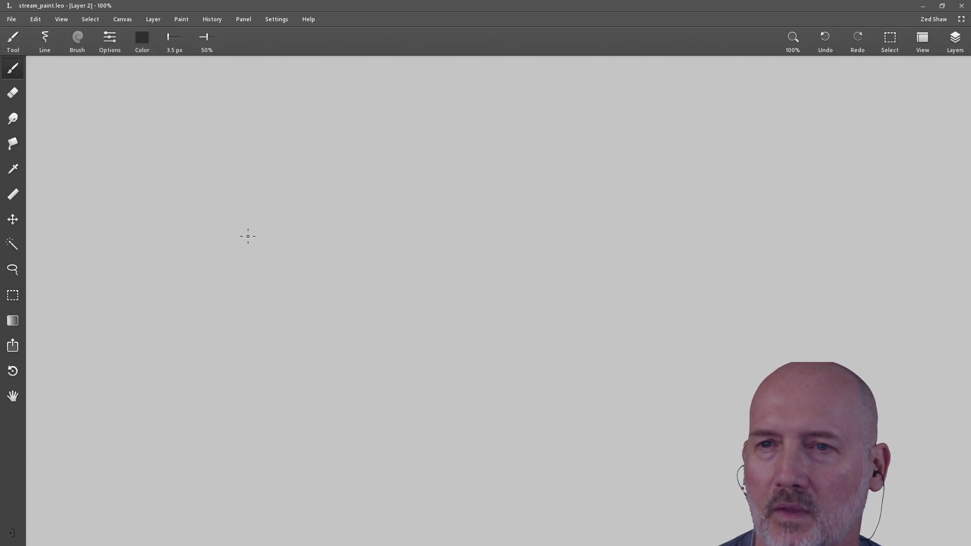
- Draw the box's top face, redrawing the left and front vertical edges down to the bottom corner
mouse_move(254, 243)
left_mouse_down()
mouse_move(282, 232)
mouse_move(245, 248)
mouse_move(332, 255)
left_mouse_up()
left_click_drag(282, 232, 369, 241)
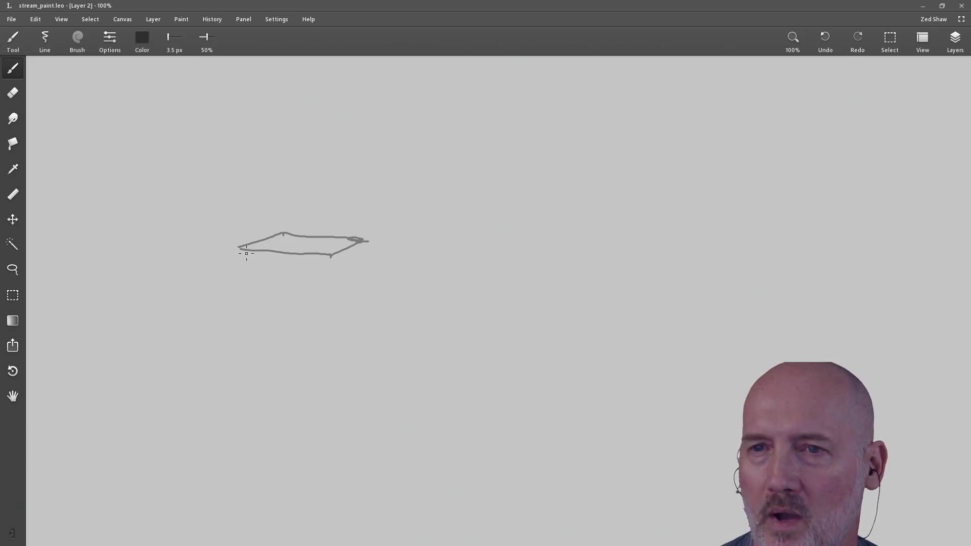
left_click_drag(239, 249, 250, 388)
key("ctrl+z")
left_click_drag(239, 248, 228, 402)
left_click_drag(330, 255, 348, 427)
key("ctrl+z")
key("ctrl+z")
left_click_drag(239, 248, 268, 413)
key("ctrl+z")
mouse_move(238, 248)
left_mouse_down()
mouse_move(249, 405)
mouse_move(358, 469)
left_mouse_up()
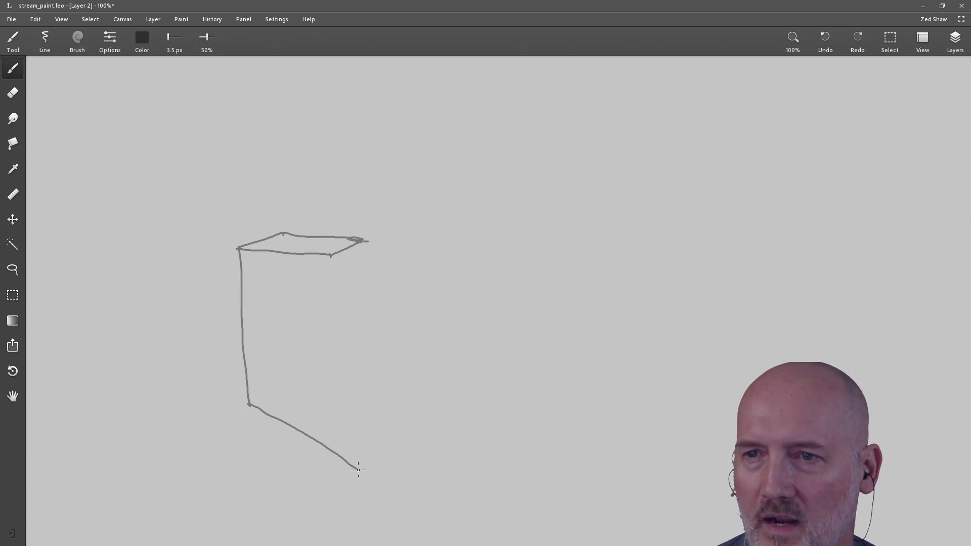
left_click_drag(329, 257, 358, 470)
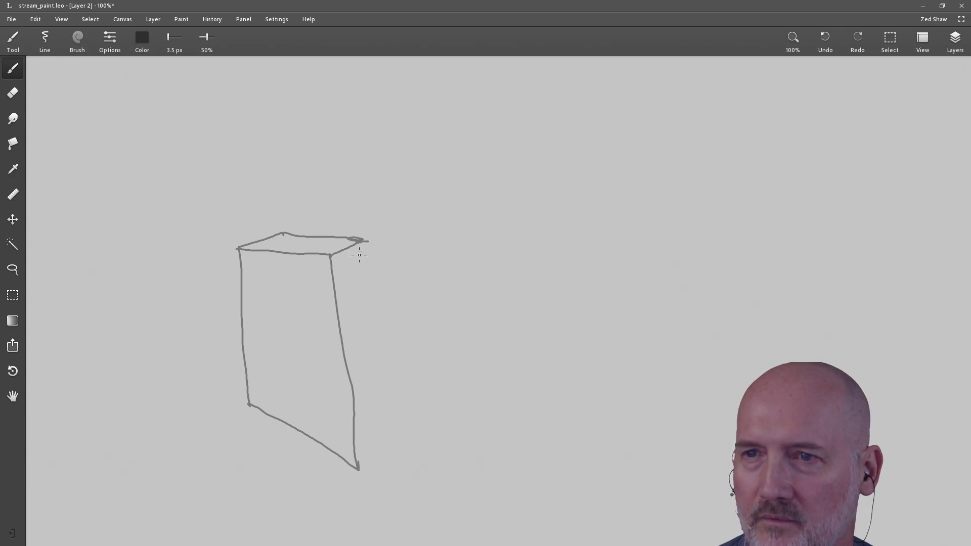
- Add the right back edge and base, retrace the lower-left edge, and save the drawing
left_click_drag(363, 243, 390, 439)
left_click_drag(358, 468, 391, 438)
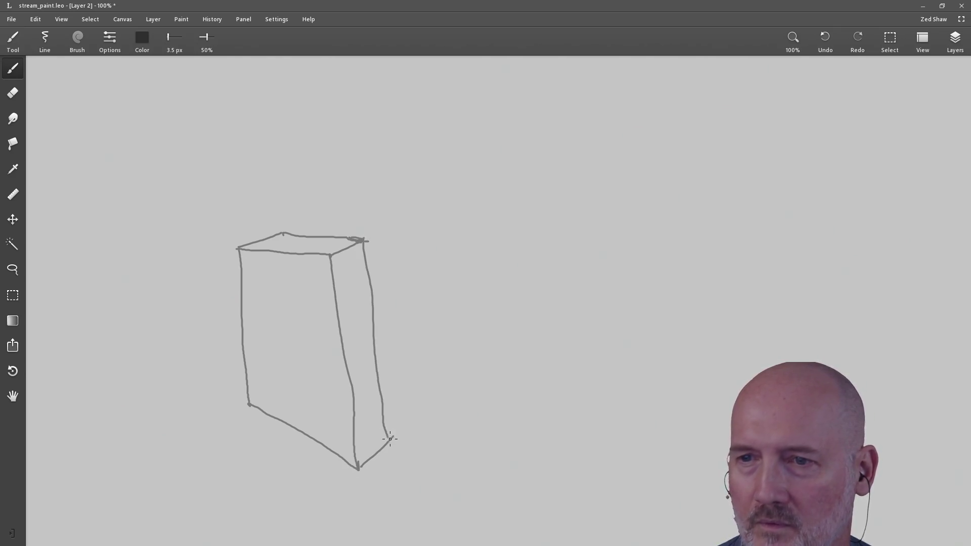
key("ctrl+z")
key("ctrl+z")
left_click_drag(364, 243, 426, 440)
left_click_drag(365, 473, 428, 443)
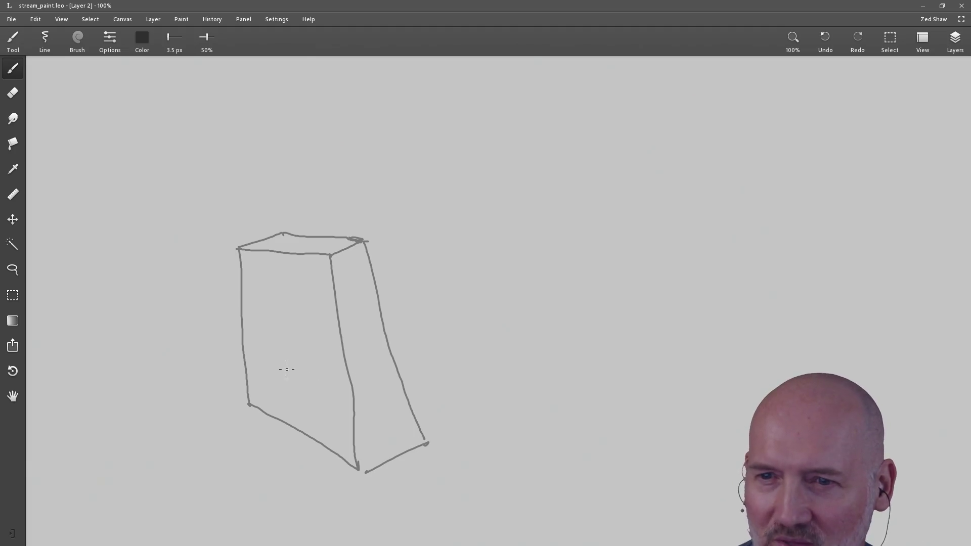
mouse_move(224, 351)
left_mouse_down()
mouse_move(215, 354)
mouse_move(397, 473)
left_mouse_up()
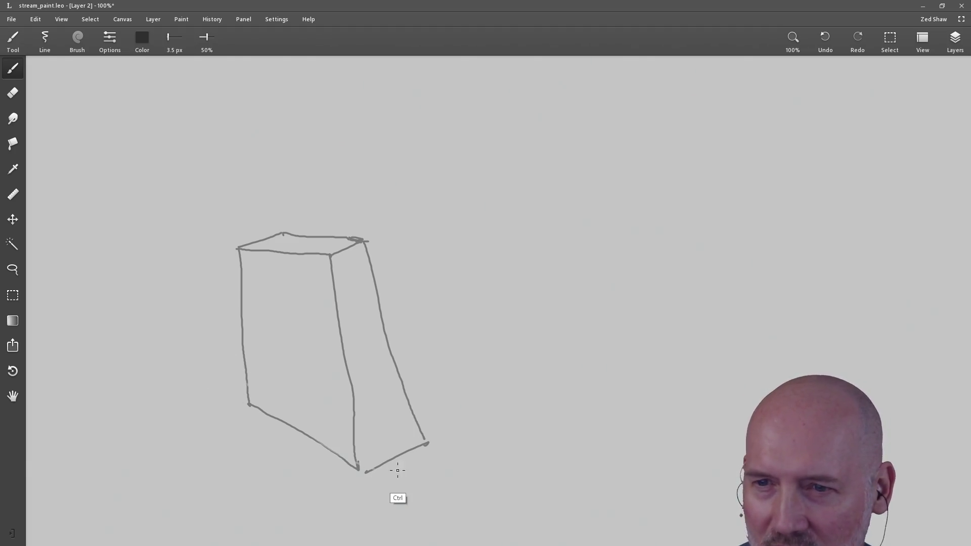
key("ctrl+s")
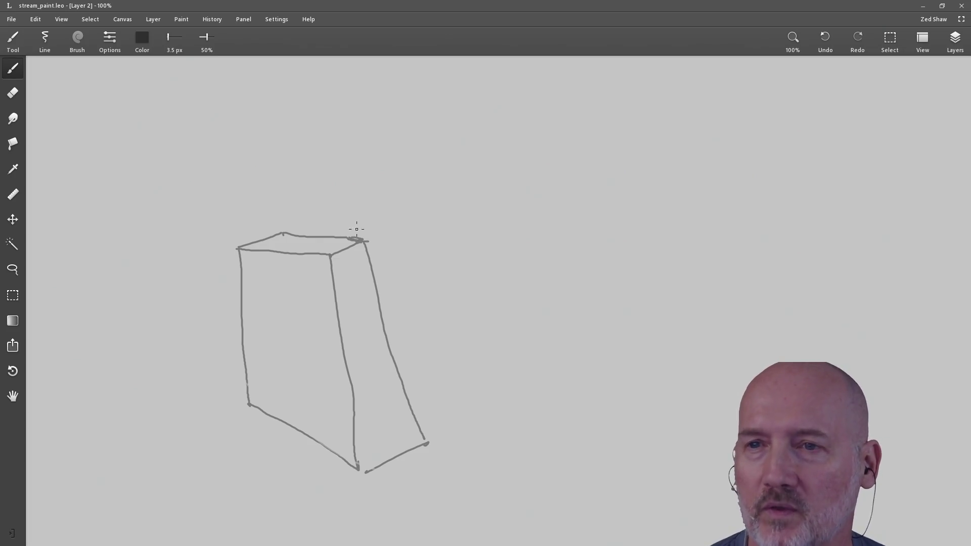
- Draw a teardrop, angled lines and a small rectangle inside the tall box, plus a diagonal stroke to its right
mouse_move(299, 245)
left_mouse_down()
mouse_move(291, 278)
mouse_move(252, 290)
mouse_move(365, 322)
left_mouse_up()
mouse_move(282, 274)
left_mouse_down()
mouse_move(356, 276)
mouse_move(354, 318)
left_mouse_up()
mouse_move(254, 292)
left_mouse_down()
mouse_move(270, 348)
mouse_move(357, 302)
mouse_move(347, 337)
left_mouse_up()
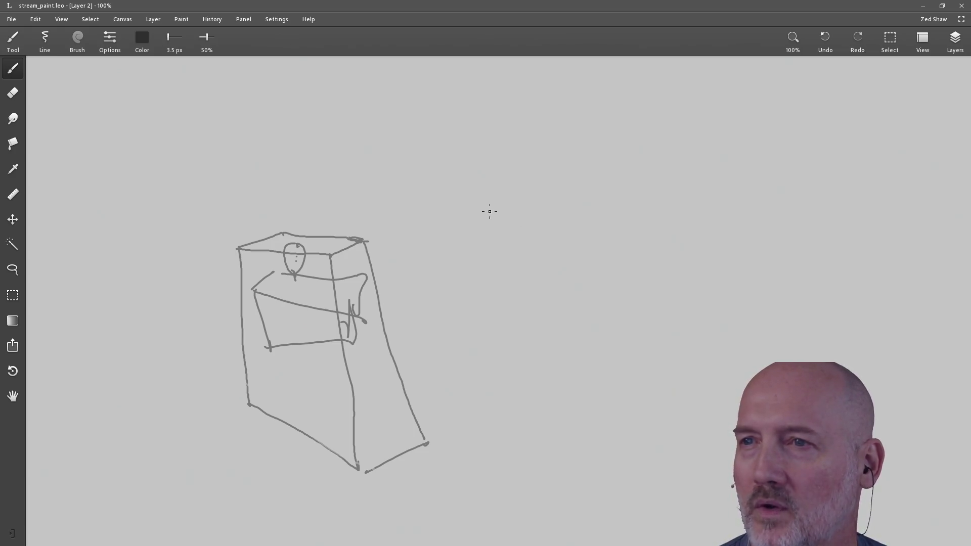
left_click_drag(486, 218, 519, 180)
- Sweep long curves to the right to form a thick curved band with small side marks
mouse_move(485, 219)
left_mouse_down()
mouse_move(639, 274)
mouse_move(773, 213)
left_mouse_up()
mouse_move(525, 182)
left_mouse_down()
mouse_move(779, 181)
mouse_move(776, 216)
left_mouse_up()
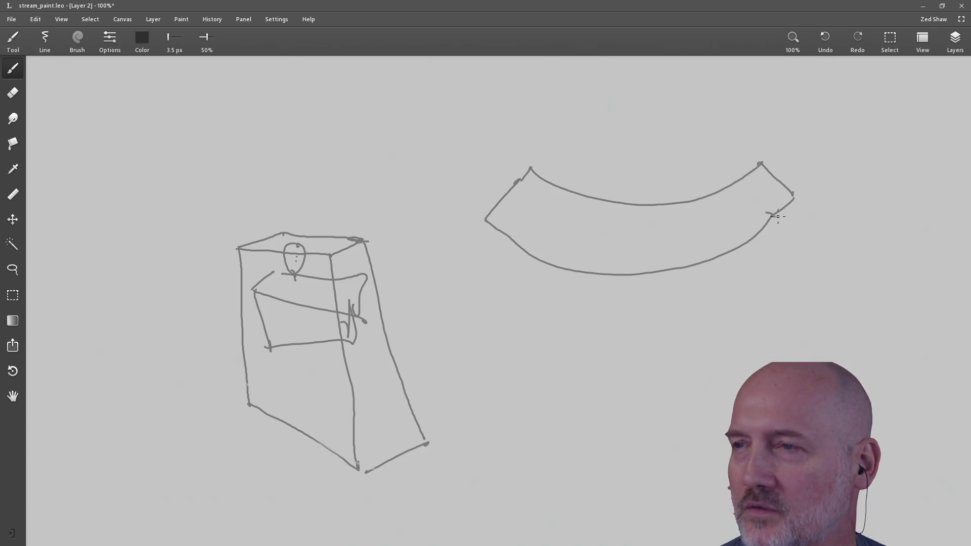
mouse_move(489, 217)
left_mouse_down()
mouse_move(485, 251)
mouse_move(598, 303)
mouse_move(798, 248)
mouse_move(803, 231)
left_mouse_up()
left_click_drag(798, 195, 804, 232)
left_click_drag(739, 271, 746, 277)
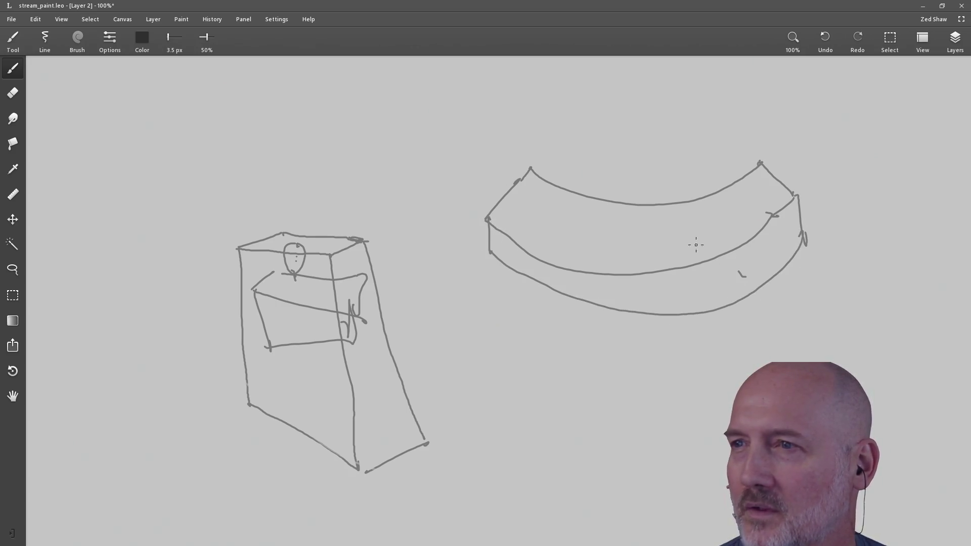
- Sketch a small figure on the band and lines converging down to a small oval beneath
mouse_move(631, 207)
left_mouse_down()
mouse_move(627, 233)
mouse_move(652, 235)
left_mouse_up()
left_click_drag(637, 378, 783, 267)
left_click_drag(646, 383, 715, 282)
left_click_drag(651, 285, 642, 380)
mouse_move(609, 271)
left_mouse_down()
mouse_move(636, 363)
mouse_move(498, 237)
left_mouse_up()
mouse_move(625, 373)
left_mouse_down()
mouse_move(548, 333)
mouse_move(470, 263)
left_mouse_up()
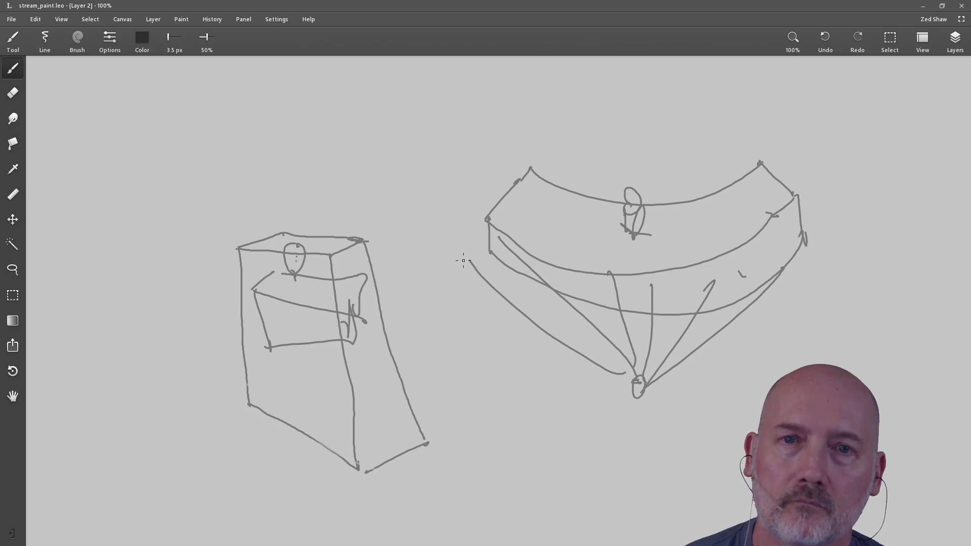
- Delete both sketches with a rectangle selection and save the cleared canvas
left_click(12, 295)
mouse_move(148, 83)
left_mouse_down()
mouse_move(195, 183)
mouse_move(669, 435)
mouse_move(859, 503)
left_mouse_up()
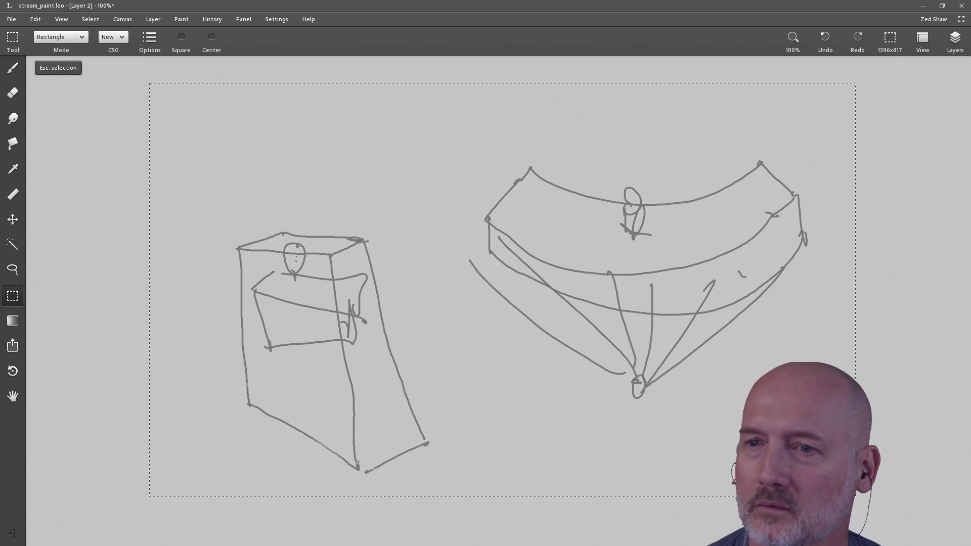
key("Delete")
key("Escape")
key("ctrl+s")
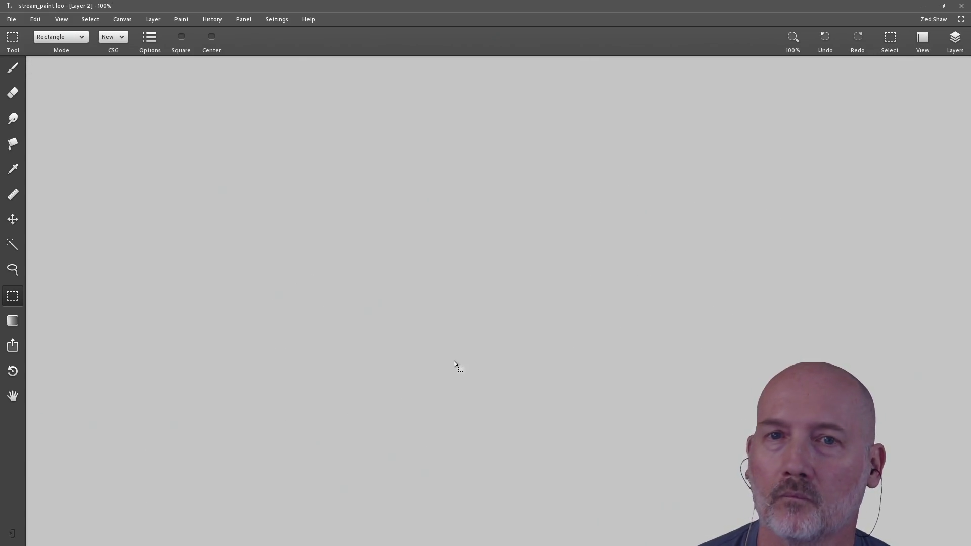
- Draw a small test loop with the brush, then undo it
left_click(16, 72)
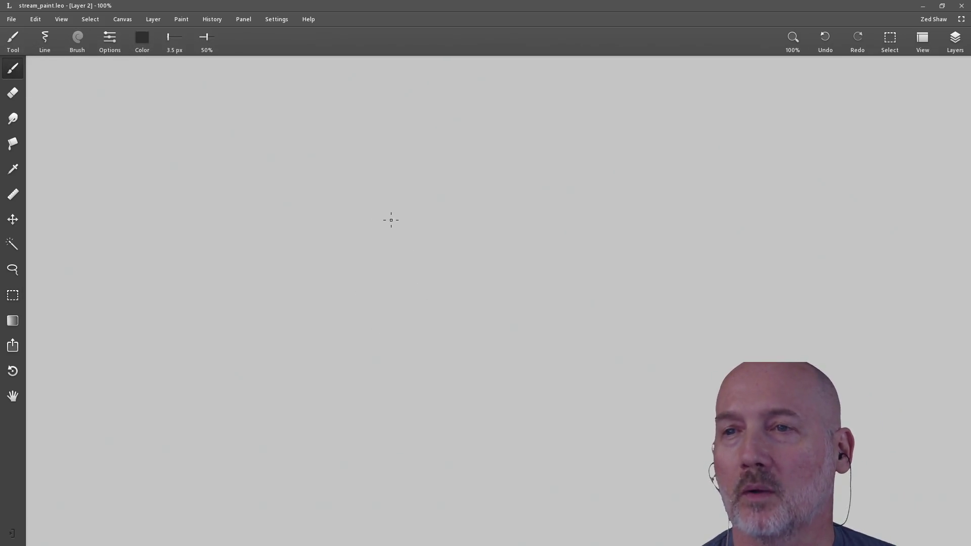
mouse_move(399, 216)
left_mouse_down()
mouse_move(403, 236)
mouse_move(423, 243)
mouse_move(407, 248)
left_mouse_up()
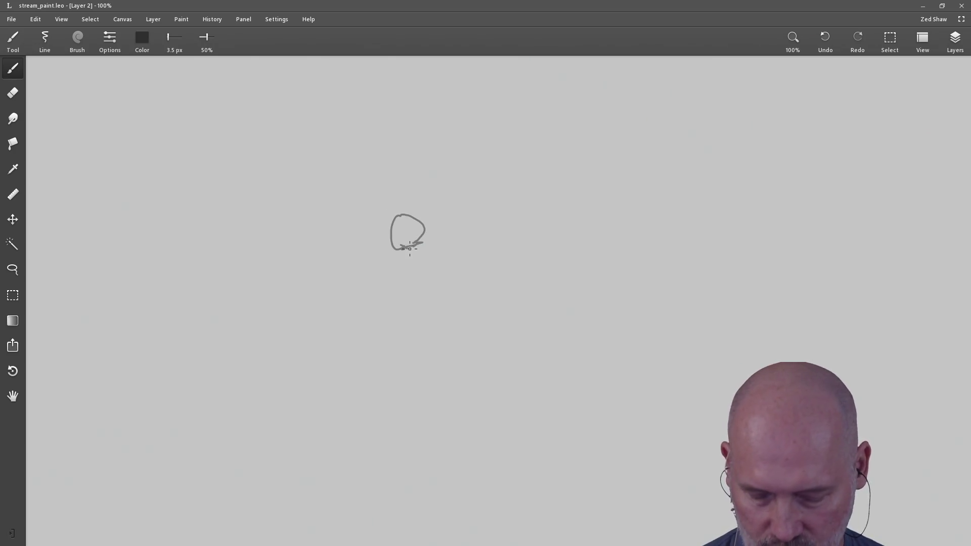
key("ctrl+z")
key("ctrl+z")
key("ctrl+z")
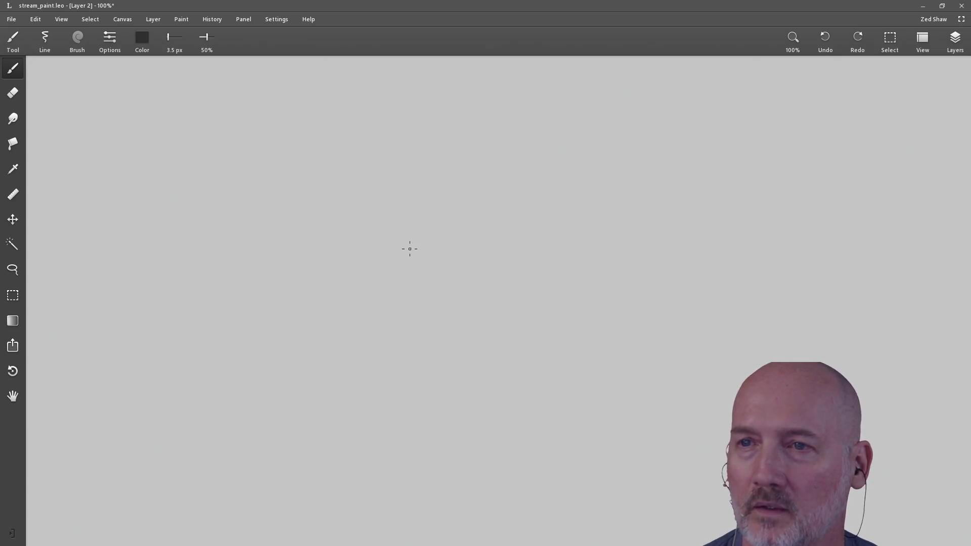
- Draw a cylinder with its top ellipse, sides, lower-left details and short marks beneath
mouse_move(379, 196)
left_mouse_down()
mouse_move(380, 294)
mouse_move(461, 216)
mouse_move(395, 212)
mouse_move(466, 190)
left_mouse_up()
left_click_drag(379, 295, 431, 290)
left_click_drag(429, 302, 444, 291)
left_click_drag(466, 198, 447, 267)
left_click_drag(465, 203, 453, 285)
left_click_drag(431, 302, 446, 295)
mouse_move(381, 287)
left_mouse_down()
mouse_move(392, 300)
mouse_move(397, 288)
left_mouse_up()
mouse_move(376, 249)
left_mouse_down()
mouse_move(375, 273)
mouse_move(417, 252)
mouse_move(385, 267)
mouse_move(391, 252)
left_mouse_up()
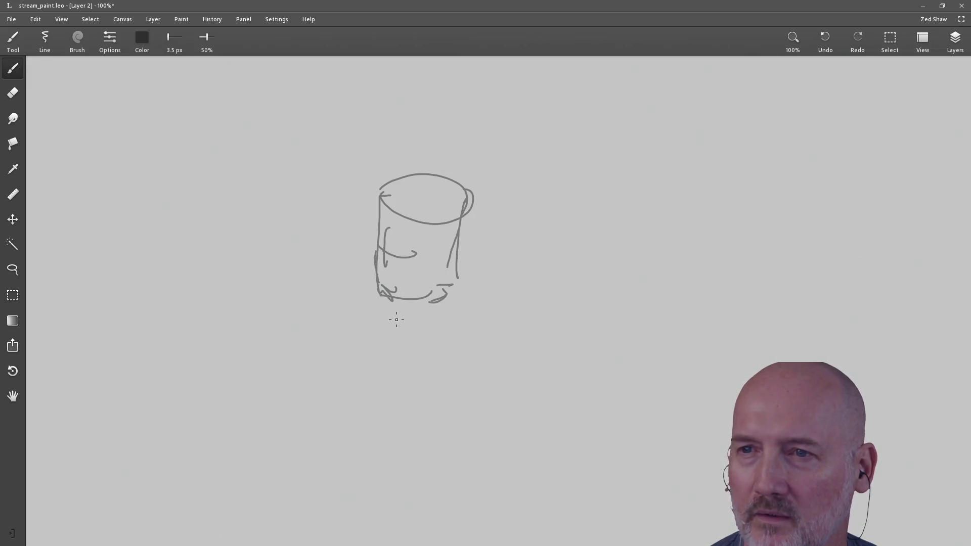
left_click_drag(411, 300, 418, 312)
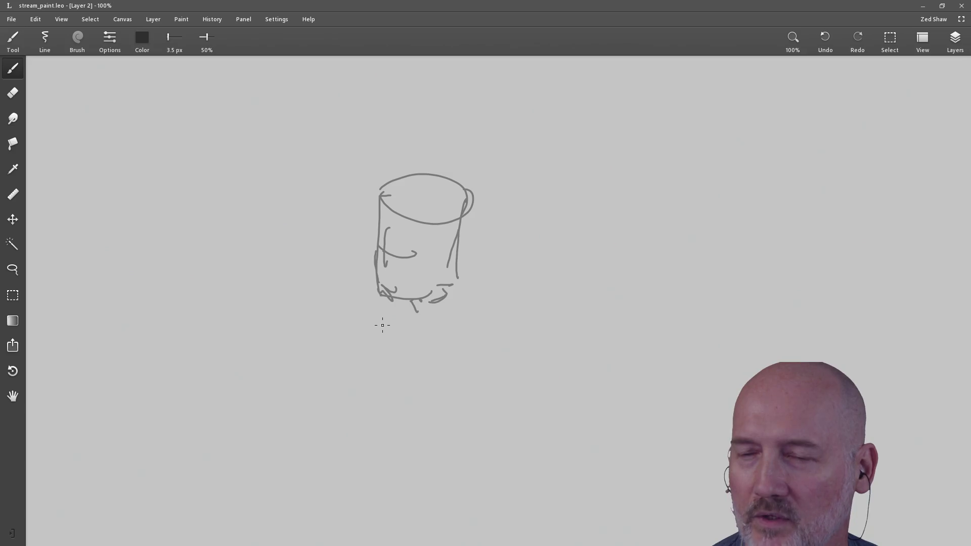
- Draw a box under the cylinder with two legs below it, and begin a wide top edge above
mouse_move(381, 351)
left_mouse_down()
mouse_move(380, 319)
mouse_move(474, 316)
left_mouse_up()
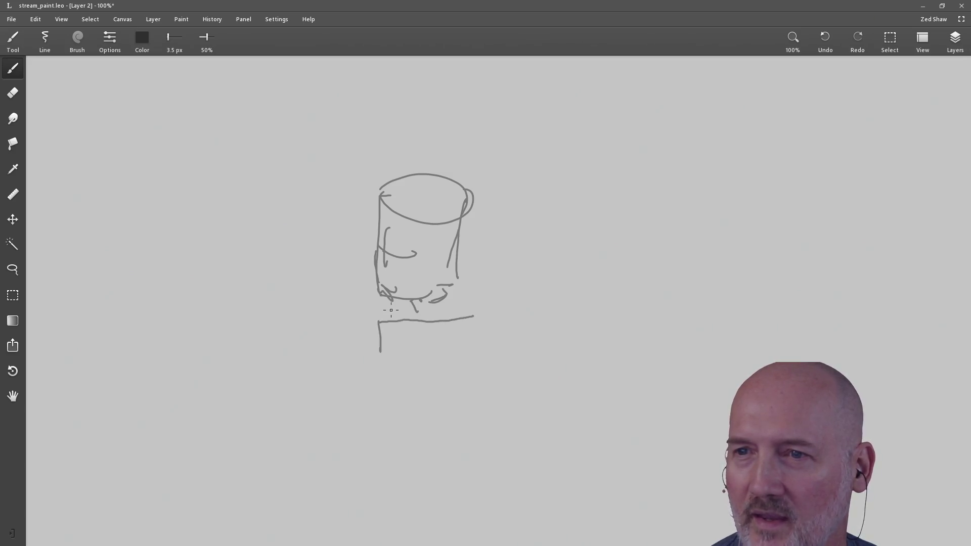
mouse_move(383, 313)
left_mouse_down()
mouse_move(472, 303)
mouse_move(458, 369)
left_mouse_up()
mouse_move(380, 354)
left_mouse_down()
mouse_move(387, 377)
mouse_move(460, 368)
mouse_move(409, 385)
mouse_move(395, 430)
left_mouse_up()
mouse_move(398, 383)
left_mouse_down()
mouse_move(389, 407)
mouse_move(401, 424)
left_mouse_up()
mouse_move(429, 377)
left_mouse_down()
mouse_move(435, 431)
mouse_move(439, 377)
left_mouse_up()
mouse_move(443, 423)
left_mouse_down()
mouse_move(430, 412)
mouse_move(389, 429)
left_mouse_up()
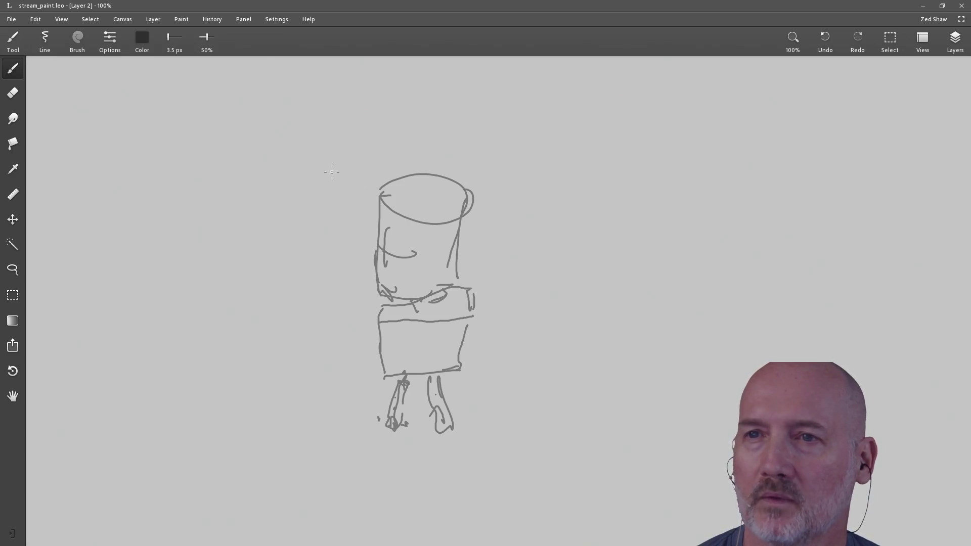
mouse_move(316, 190)
left_mouse_down()
mouse_move(372, 153)
mouse_move(521, 152)
mouse_move(577, 198)
left_mouse_up()
- Draw the funnel's front edge, sides converging to a narrow bottom, and inner edges around the figure
mouse_move(318, 185)
left_mouse_down()
mouse_move(300, 211)
mouse_move(455, 216)
mouse_move(572, 205)
mouse_move(438, 403)
left_mouse_up()
mouse_move(302, 213)
left_mouse_down()
mouse_move(379, 419)
mouse_move(439, 403)
left_mouse_up()
mouse_move(377, 400)
left_mouse_down()
mouse_move(383, 385)
mouse_move(442, 384)
mouse_move(435, 415)
mouse_move(439, 372)
mouse_move(488, 285)
left_mouse_up()
left_click_drag(532, 158, 486, 310)
left_click_drag(375, 152, 384, 372)
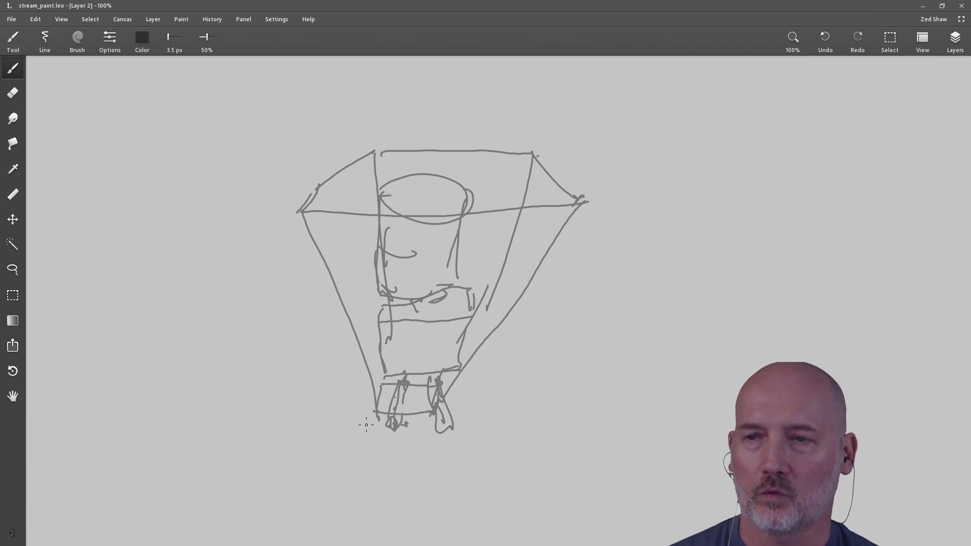
- Rectangle-select the blocky figure and its funnel sketch and delete them
left_click(13, 296)
left_click_drag(228, 101, 246, 187)
mouse_move(262, 258)
left_mouse_down()
mouse_move(593, 488)
mouse_move(646, 460)
mouse_move(650, 449)
left_mouse_up()
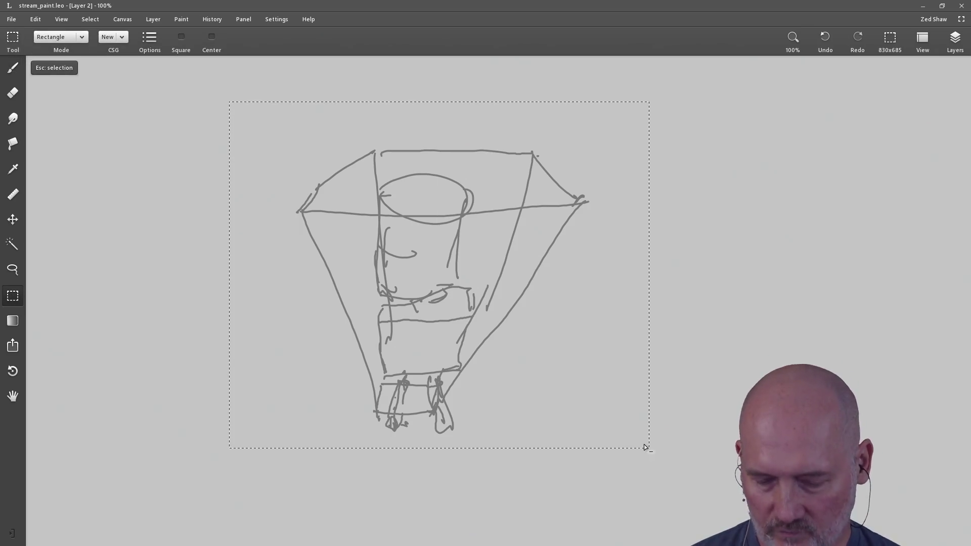
key("Delete")
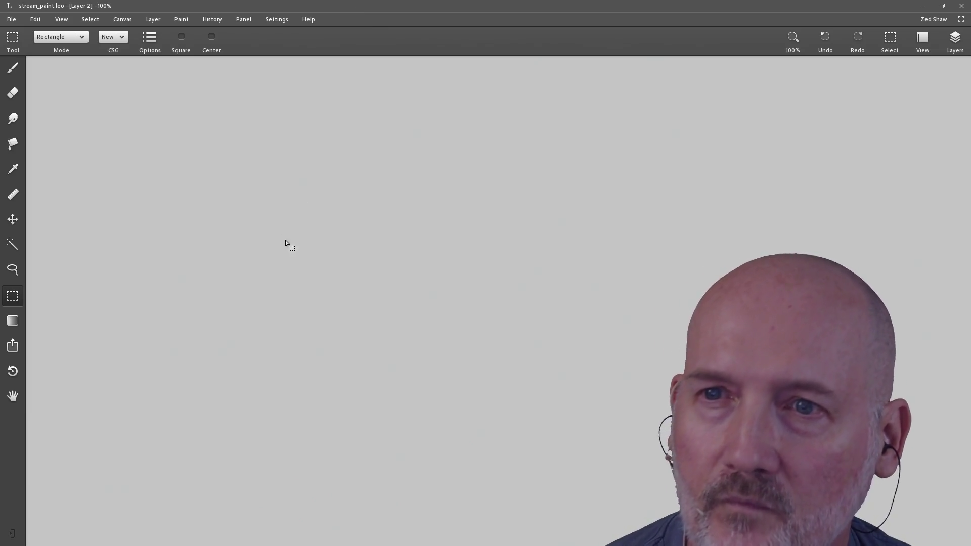
left_click(13, 69)
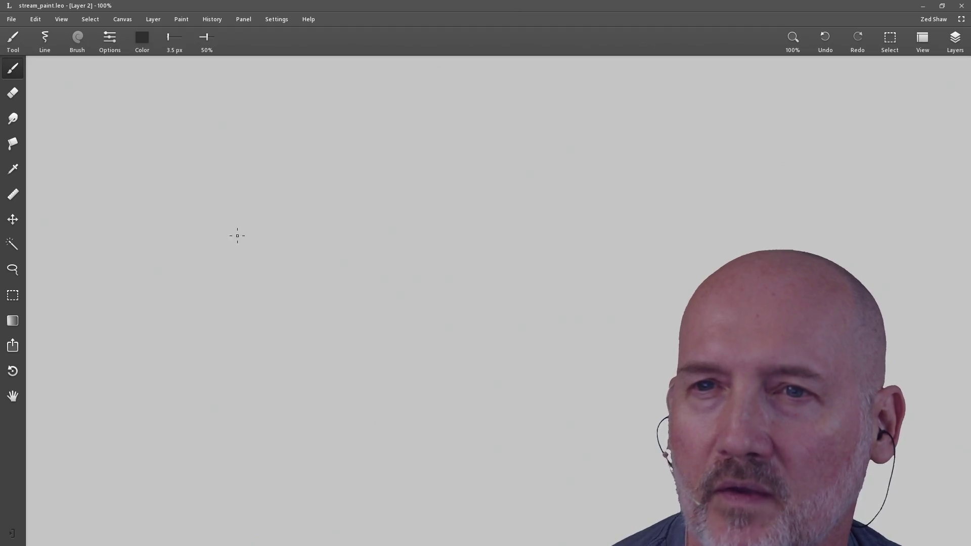
- Draw the box's inward-curving top and bottom edges and straight sides freehand, then save
mouse_move(164, 123)
left_mouse_down()
mouse_move(472, 199)
mouse_move(629, 112)
mouse_move(649, 363)
left_mouse_up()
mouse_move(167, 386)
left_mouse_down()
mouse_move(372, 313)
mouse_move(631, 390)
left_mouse_up()
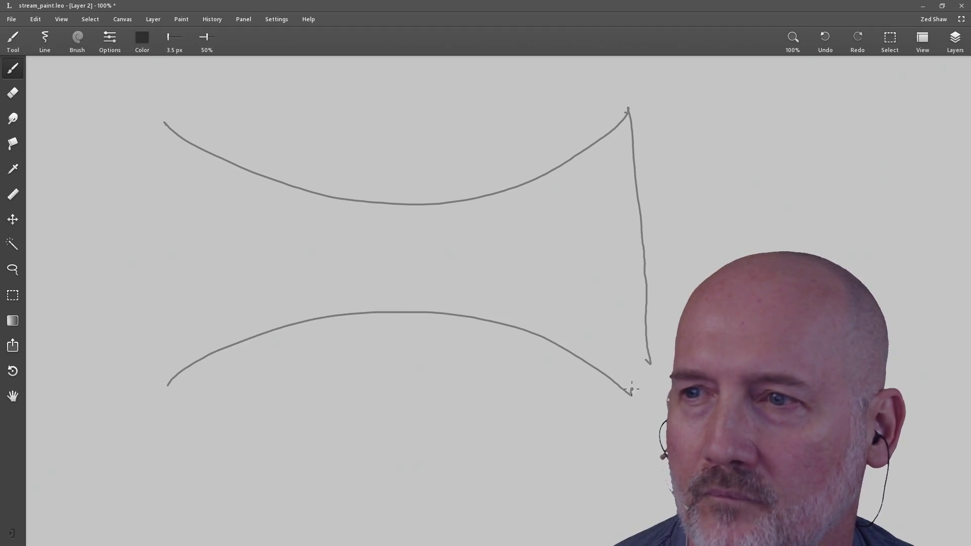
left_click_drag(167, 128, 166, 368)
key("ctrl+s")
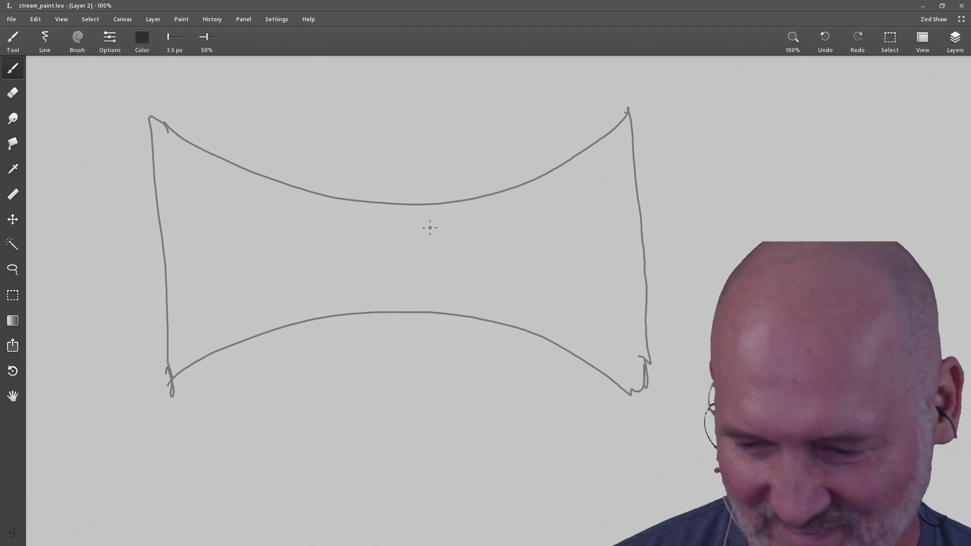
- Marquee the whole curved box with Rectangle Select, delete it, and return to the Brush
left_click(13, 295)
left_click_drag(113, 95, 114, 77)
mouse_move(133, 153)
left_mouse_down()
mouse_move(550, 423)
mouse_move(685, 444)
mouse_move(676, 444)
left_mouse_up()
key("Delete")
key("b")
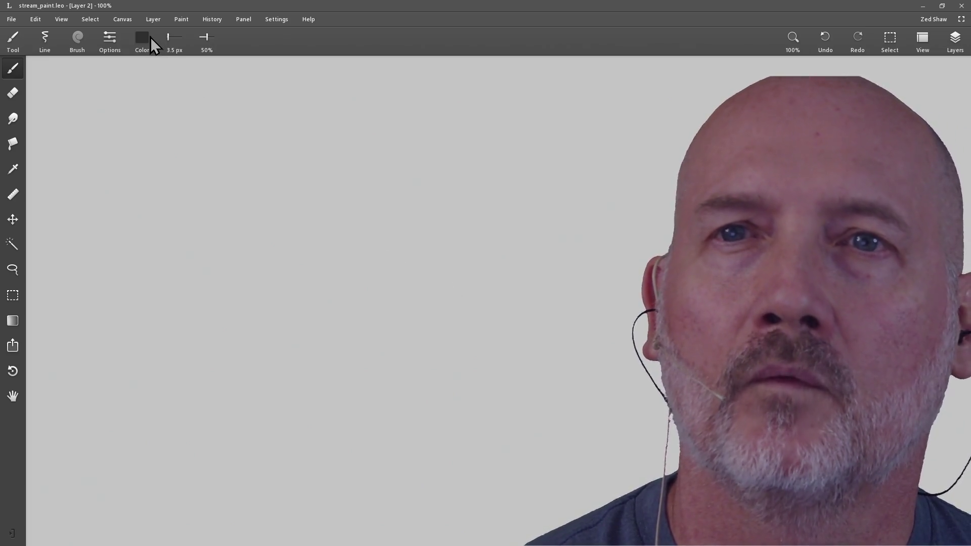
- Set the brush colour to the black swatch from the options-bar colour picker
left_click(143, 39)
left_click(93, 93)
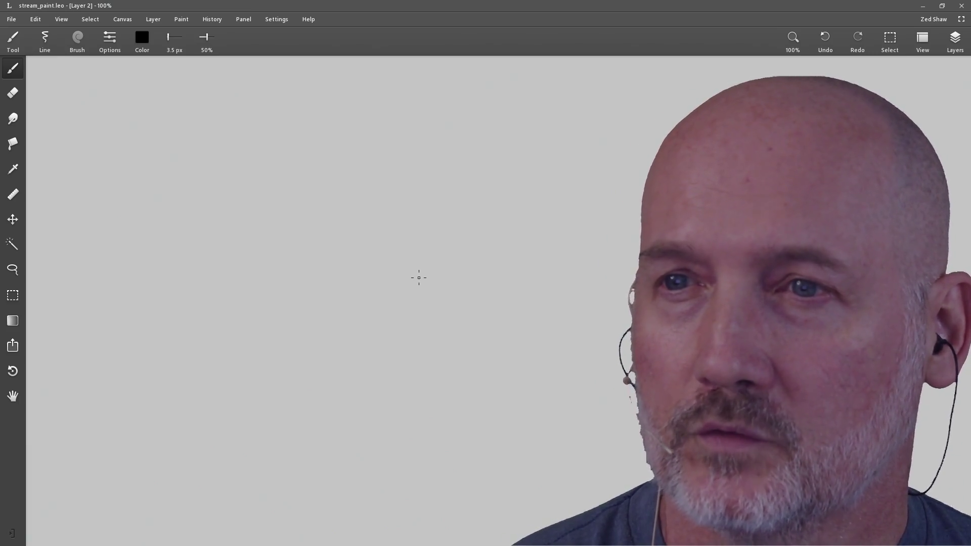
left_click(330, 269)
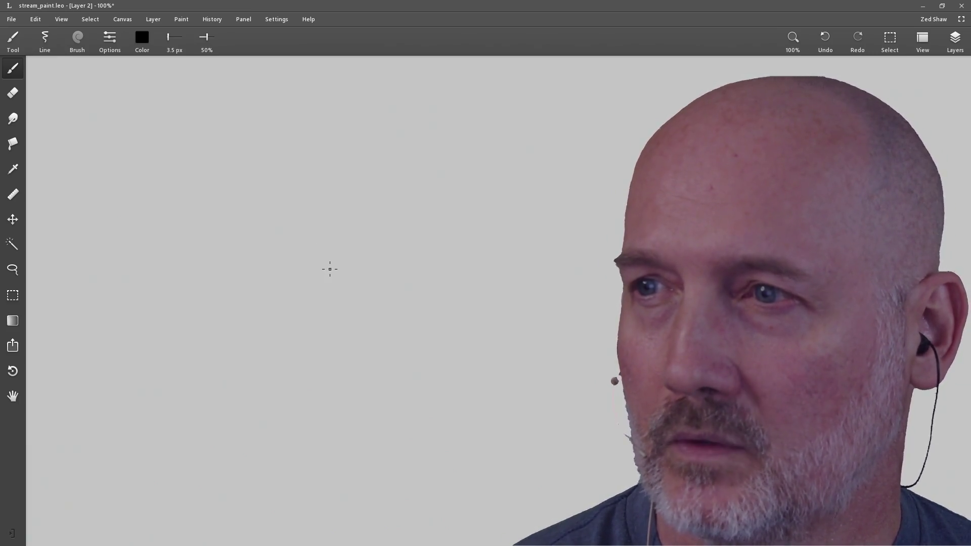
mouse_move(332, 268)
left_mouse_down()
mouse_move(357, 256)
mouse_move(382, 269)
mouse_move(345, 278)
mouse_move(325, 268)
mouse_move(334, 255)
mouse_move(338, 273)
mouse_move(361, 270)
mouse_move(355, 250)
mouse_move(336, 247)
mouse_move(324, 266)
mouse_move(319, 231)
mouse_move(366, 227)
mouse_move(398, 238)
mouse_move(378, 250)
mouse_move(248, 231)
mouse_move(262, 262)
left_mouse_up()
key("ctrl+z")
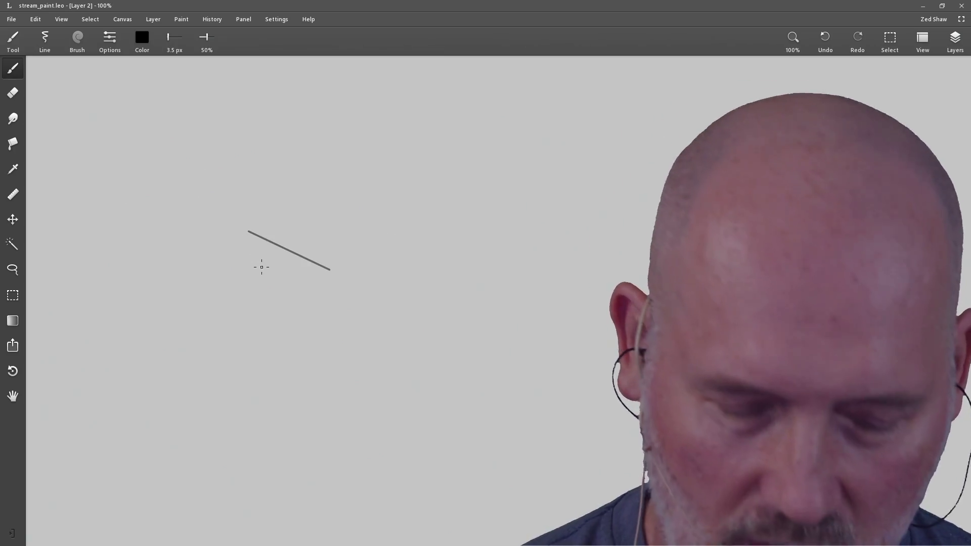
key("ctrl+z")
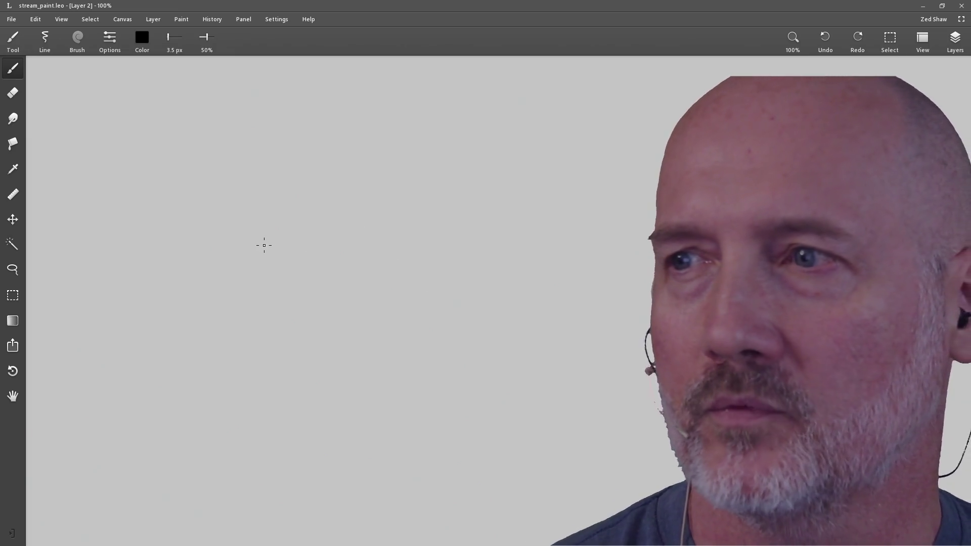
mouse_move(284, 235)
left_mouse_down()
mouse_move(358, 243)
mouse_move(249, 276)
left_mouse_up()
key("Delete")
left_click_drag(291, 229, 377, 288)
key("Delete")
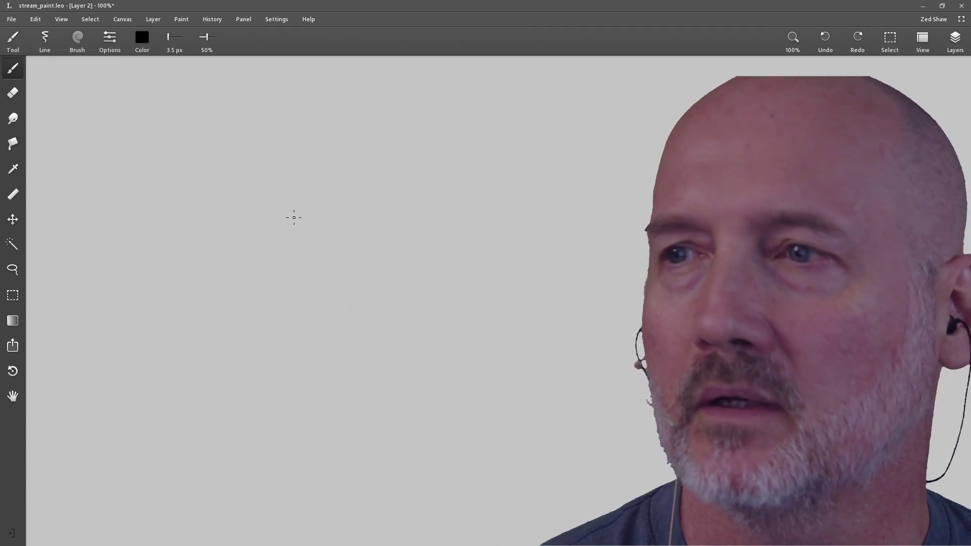
mouse_move(289, 236)
left_mouse_down()
mouse_move(319, 223)
mouse_move(336, 235)
mouse_move(296, 238)
left_mouse_up()
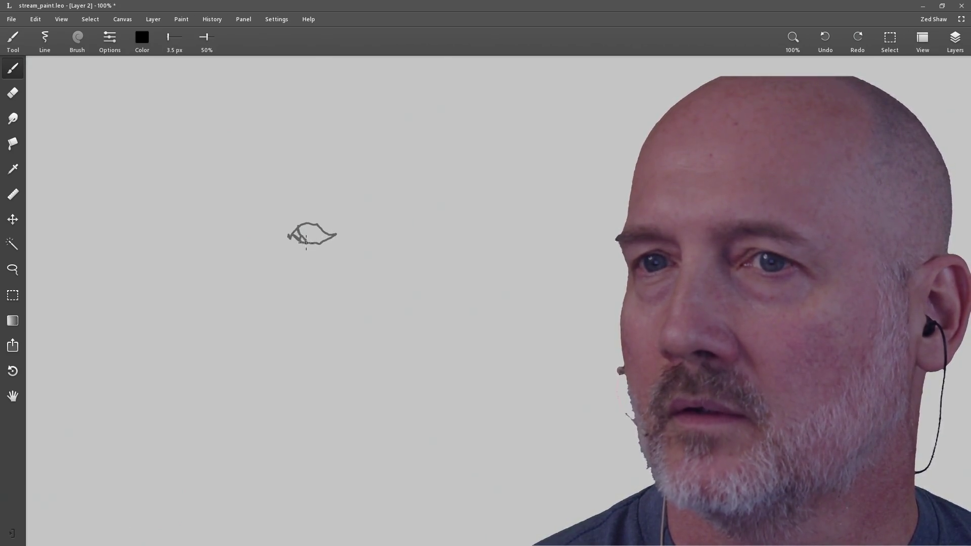
- Sketch the eye's iris, the line toward the brow, and the left pupil, saving midway, then mark the right eye
mouse_move(314, 240)
left_mouse_down()
mouse_move(321, 234)
mouse_move(308, 216)
mouse_move(292, 232)
left_mouse_up()
mouse_move(289, 233)
left_mouse_down()
mouse_move(280, 218)
mouse_move(290, 189)
mouse_move(321, 186)
mouse_move(354, 200)
mouse_move(353, 209)
mouse_move(267, 195)
mouse_move(250, 205)
mouse_move(203, 198)
mouse_move(201, 209)
mouse_move(251, 201)
mouse_move(253, 193)
mouse_move(258, 200)
mouse_move(253, 240)
mouse_move(229, 219)
mouse_move(216, 234)
left_mouse_up()
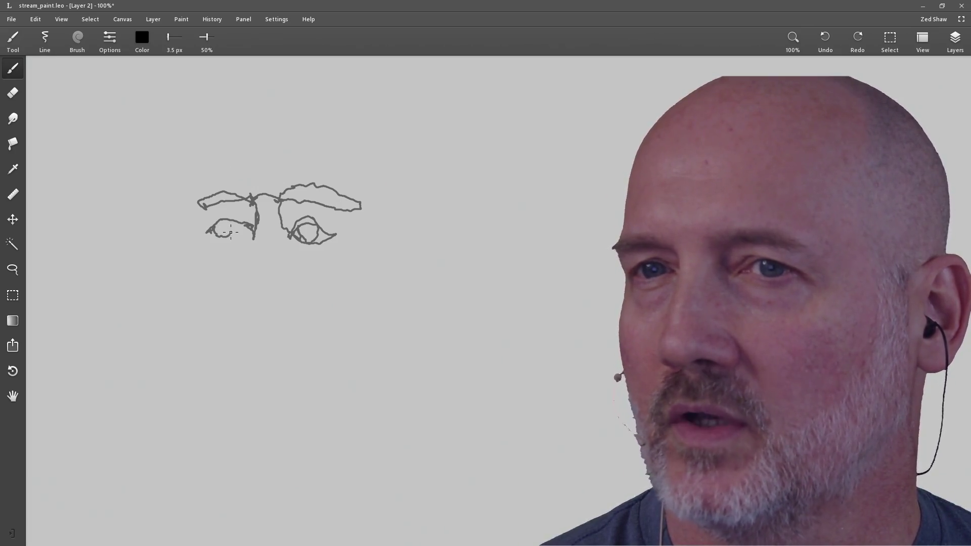
mouse_move(227, 234)
left_mouse_down()
mouse_move(221, 227)
mouse_move(244, 228)
mouse_move(210, 236)
mouse_move(253, 237)
mouse_move(238, 294)
mouse_move(244, 315)
mouse_move(298, 311)
mouse_move(287, 316)
mouse_move(296, 301)
mouse_move(281, 264)
mouse_move(278, 190)
mouse_move(223, 192)
mouse_move(200, 201)
mouse_move(196, 328)
left_mouse_up()
key("ctrl+s")
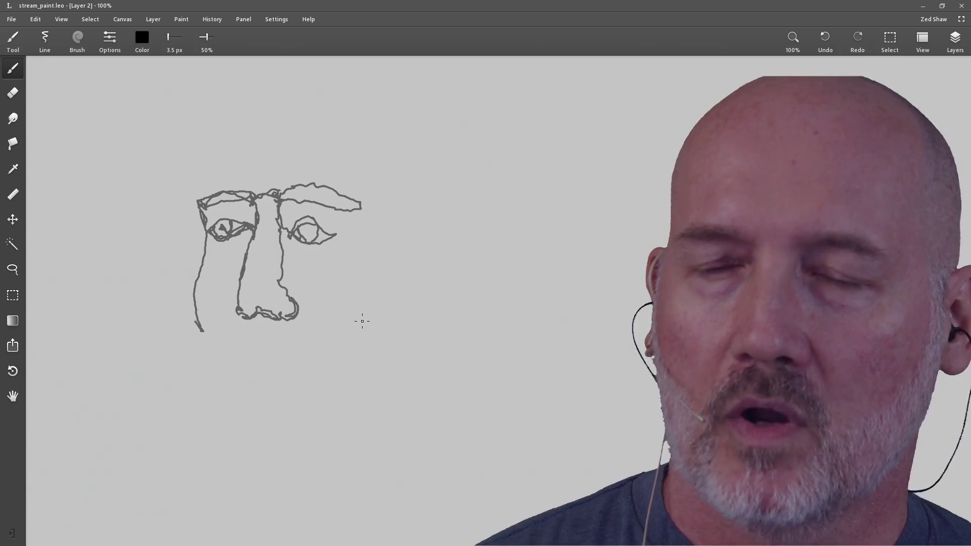
left_click(308, 231)
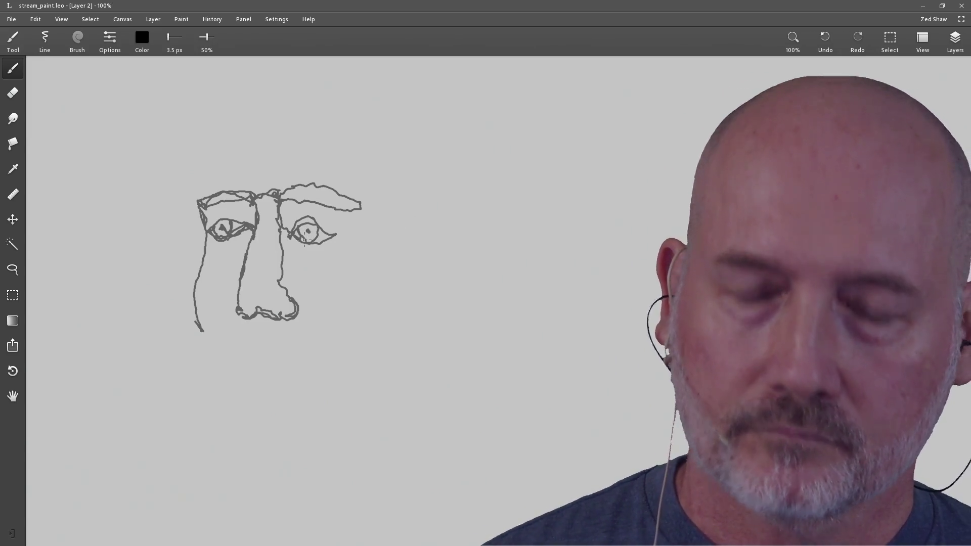
- Select and delete the contour face, save the cleared canvas, and pick the Zoom tool
left_click(13, 295)
left_click_drag(117, 150, 409, 386)
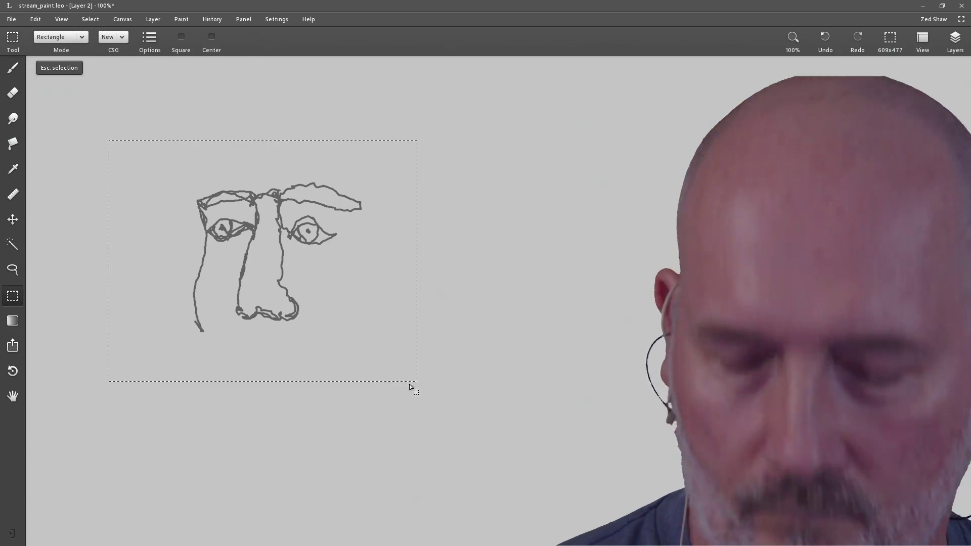
key("Delete")
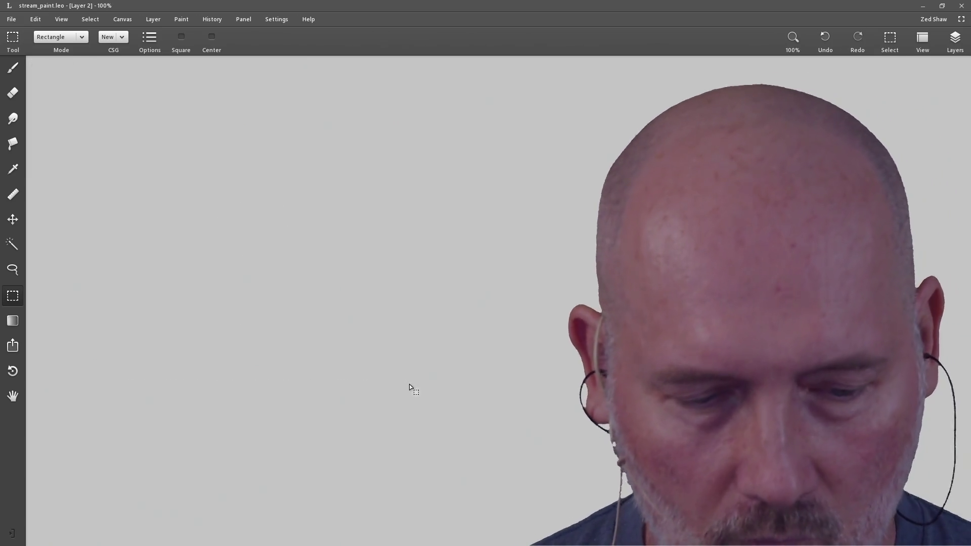
key("ctrl+s")
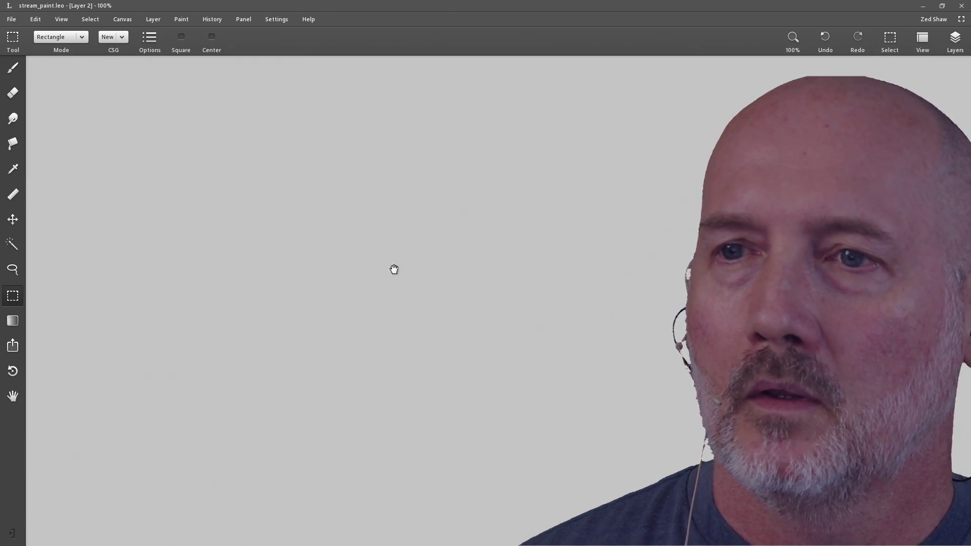
key("z")
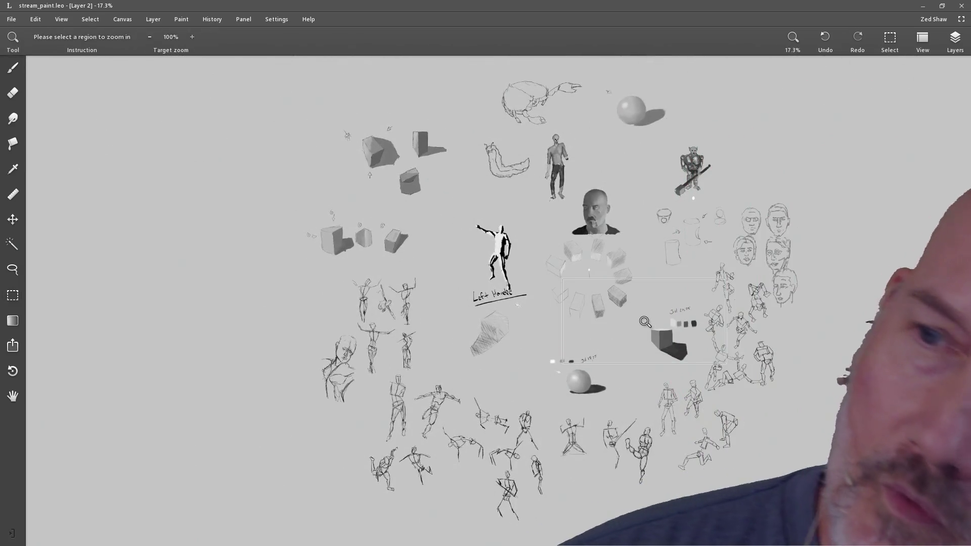
- Zoom in on the column of face studies, close Leonardo, and click into GVIM's init function
left_click(799, 246)
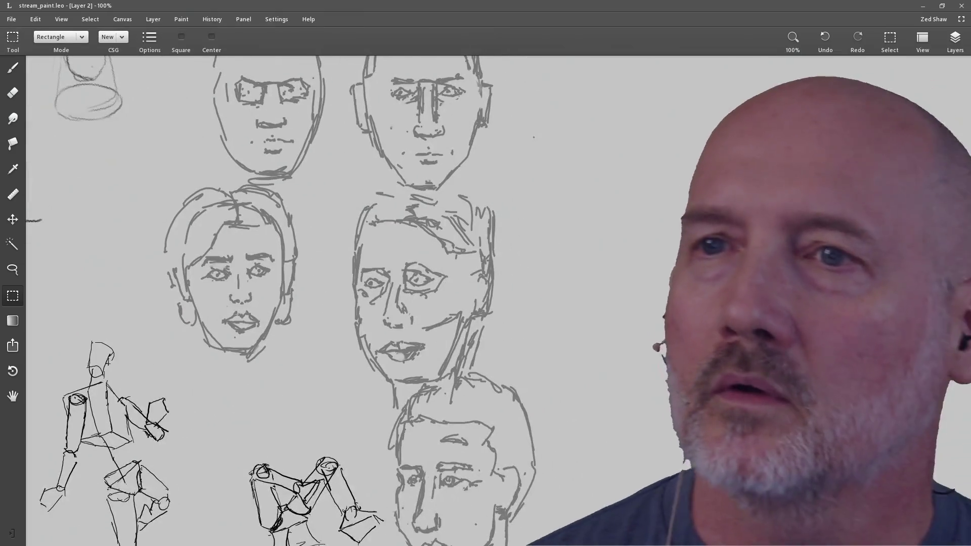
left_click(966, 7)
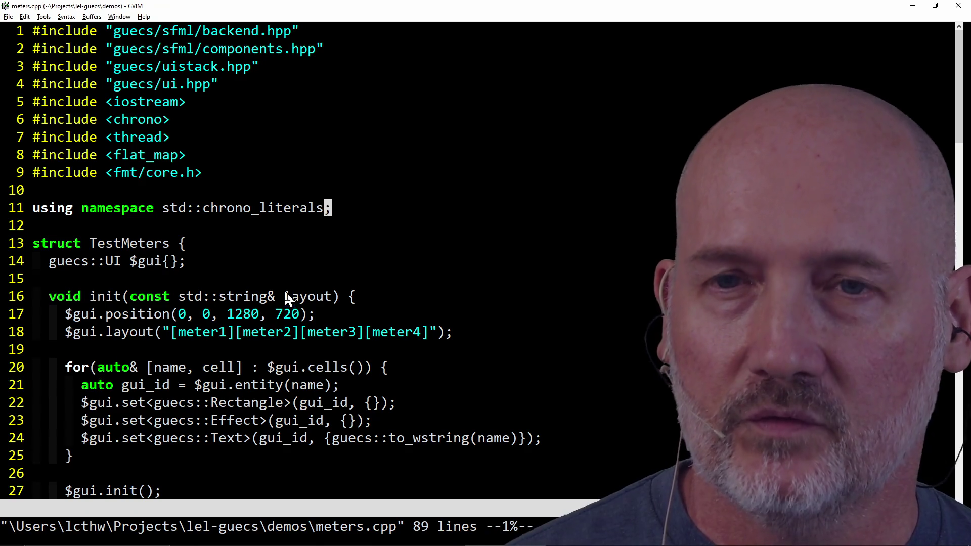
left_click(286, 298)
- Bring the Windows PowerShell terminal in front of the GVIM code
scroll(223, 364, "down", 5)
scroll(204, 298, "up", 2)
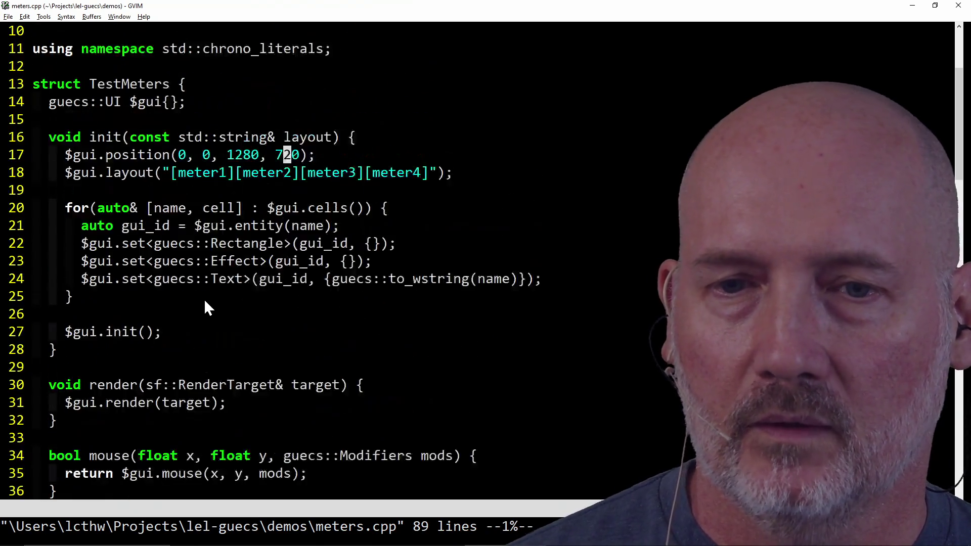
key("alt+Tab")
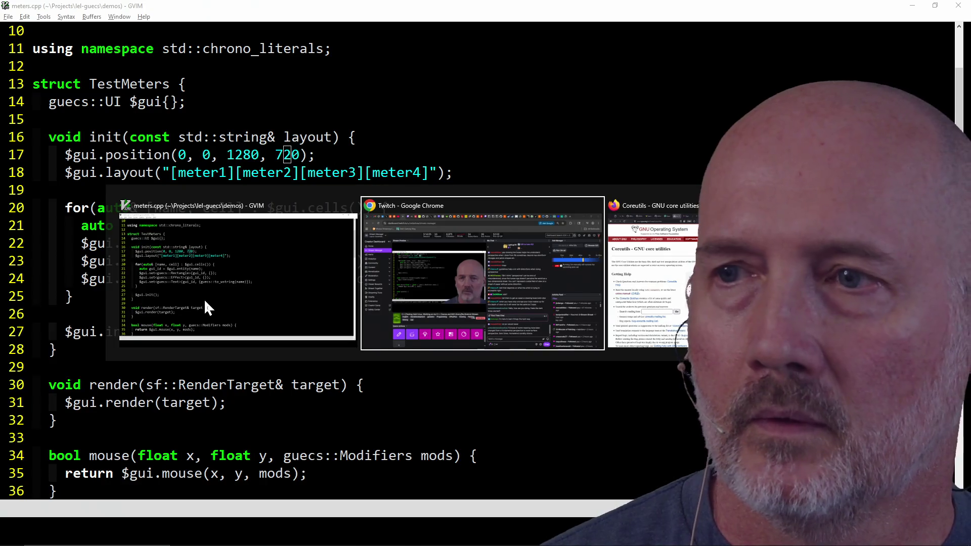
key("alt+shift+Tab")
key("alt+Tab")
key("alt+Tab")
key("alt+Tab")
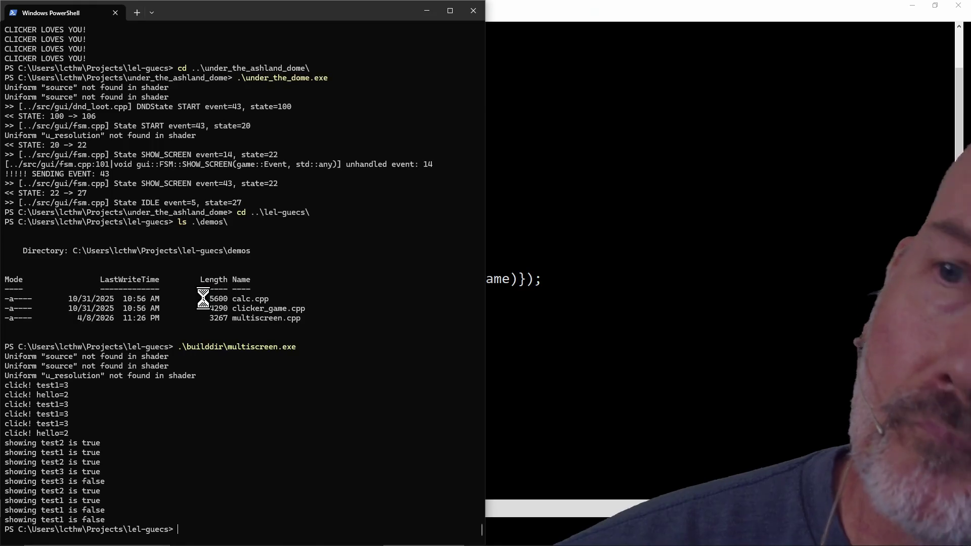
- Try running .\builddir\meters.exe in PowerShell, which isn't found
type(".\b")
key("Tab")
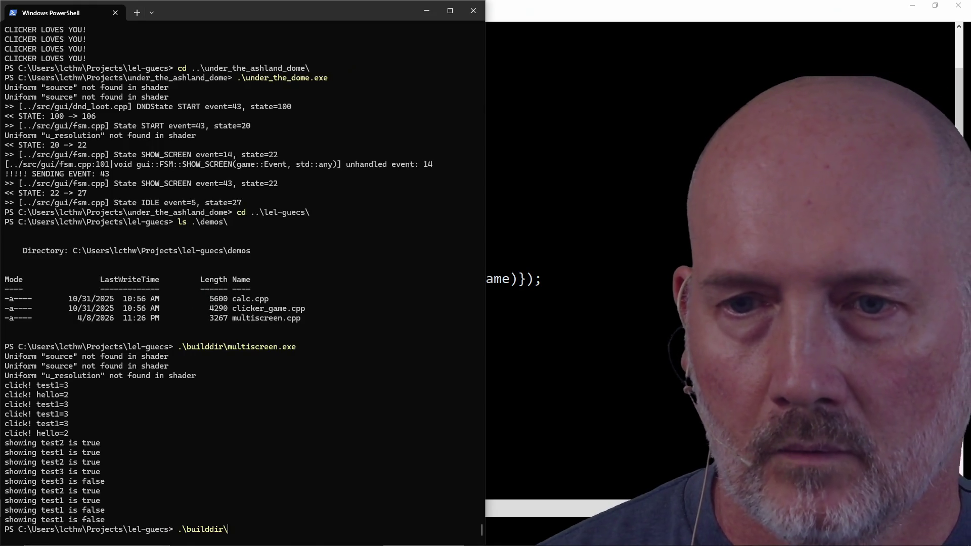
type("m")
key("Tab")
key("Tab")
key("Tab")
key("Tab")
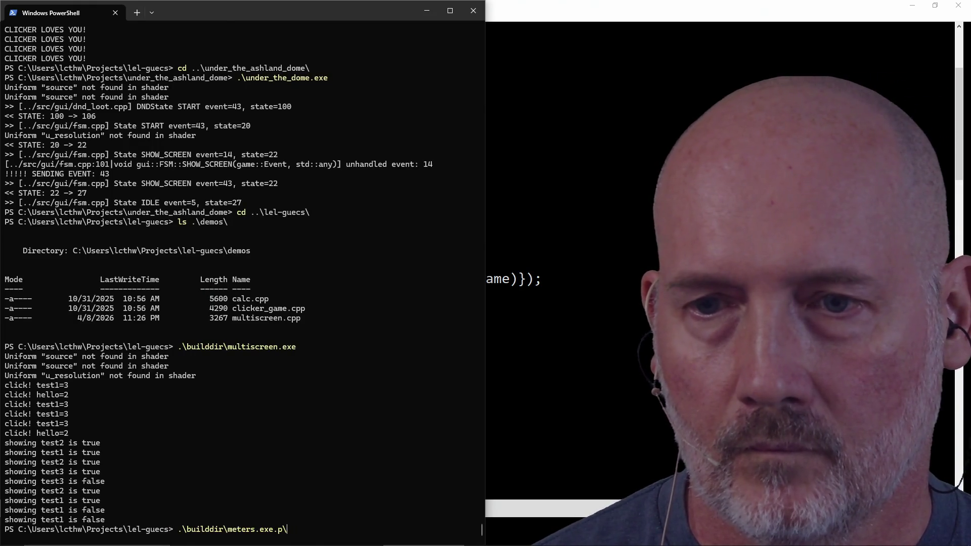
key("BackSpace")
key("BackSpace")
key("BackSpace")
key("BackSpace")
key("BackSpace")
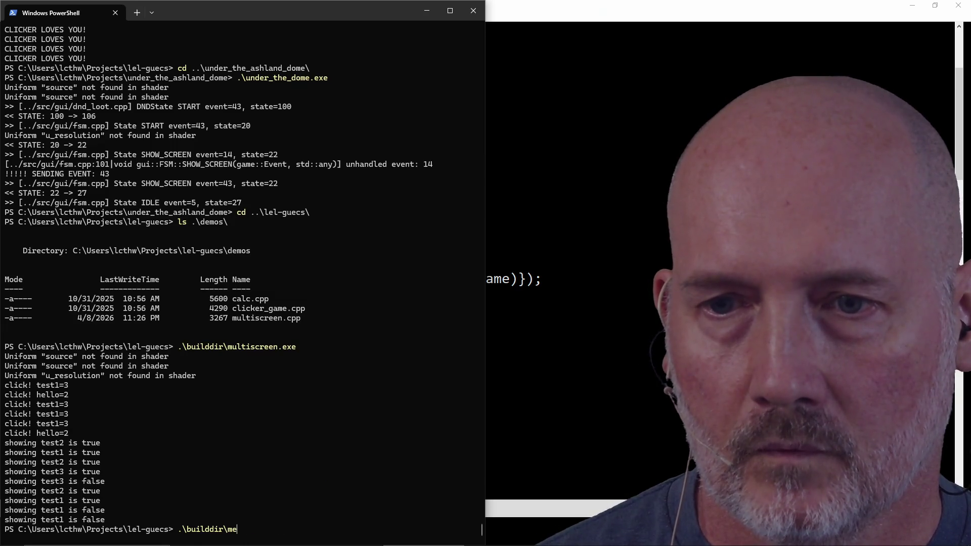
type("ters.exe")
key("Return")
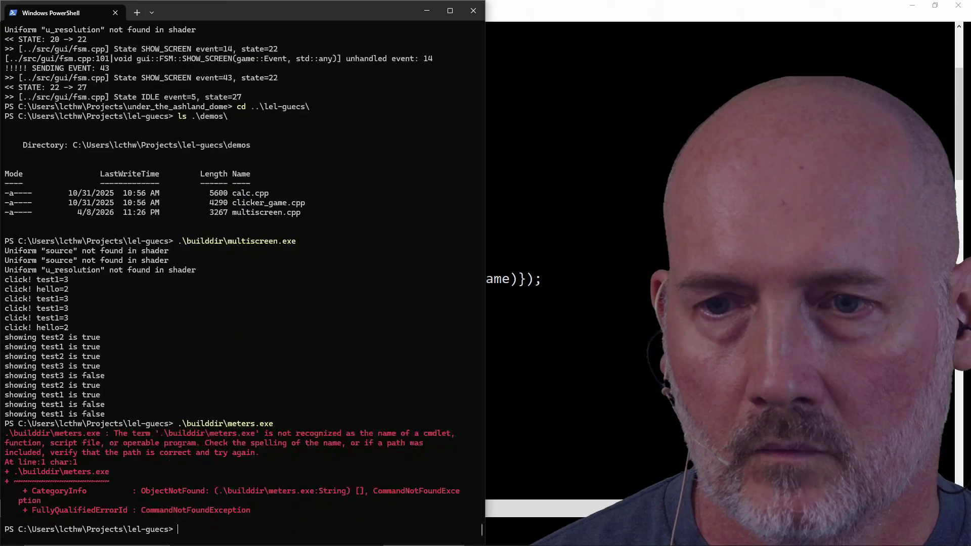
- Retype the builddir meters path with autocomplete, then clear the command line
type("./bu")
key("Tab")
type("met")
key("Tab")
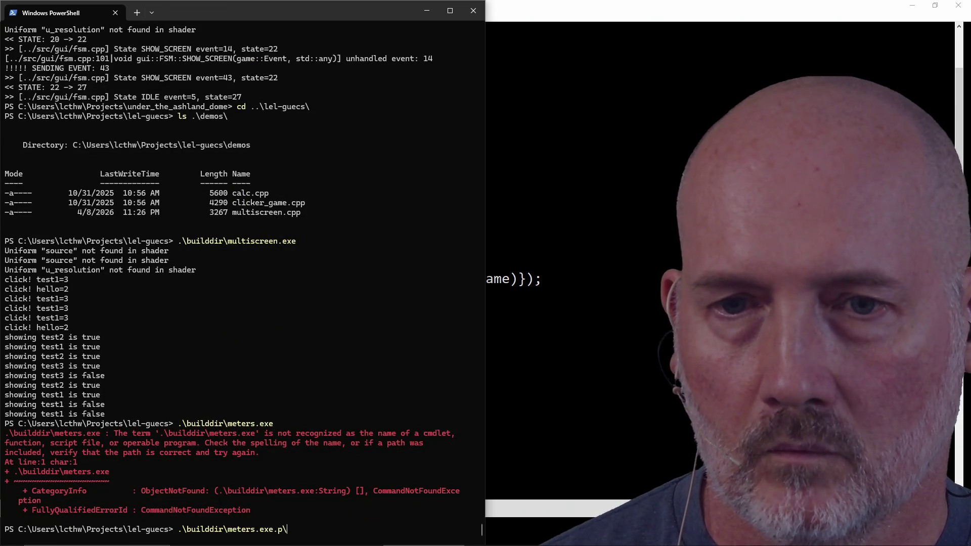
key("Escape")
- Save all files in GVIM with :wa, dispatching the 'meson compile -C .' build
key("alt+Tab")
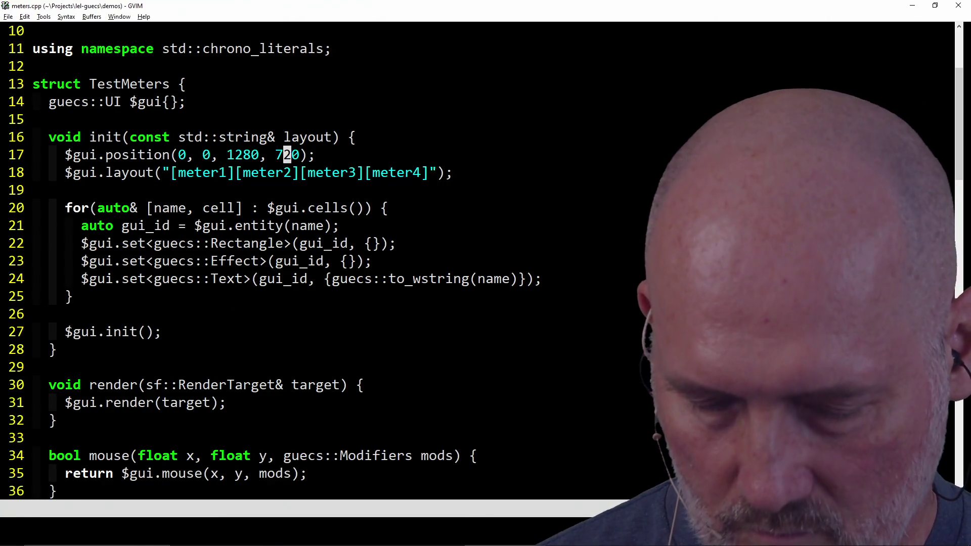
type(":wa")
key("Return")
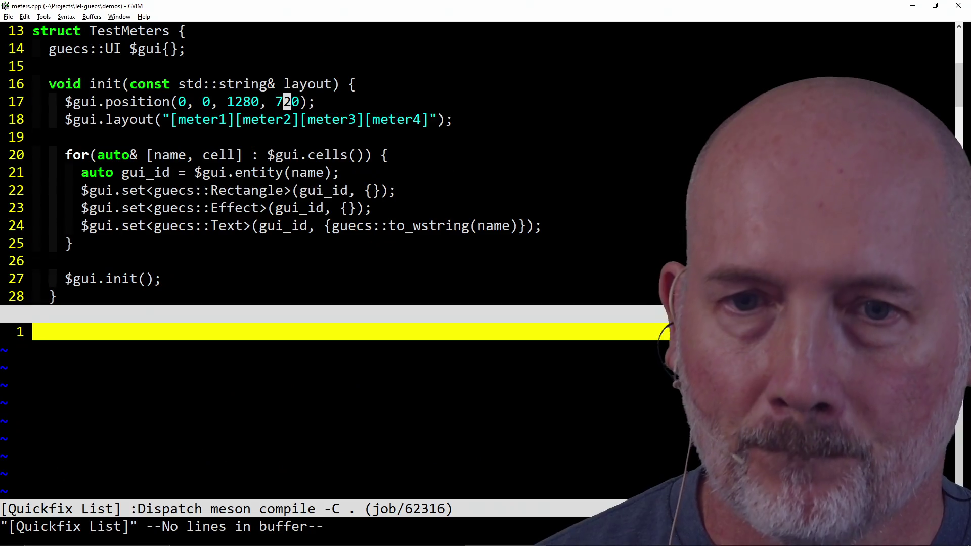